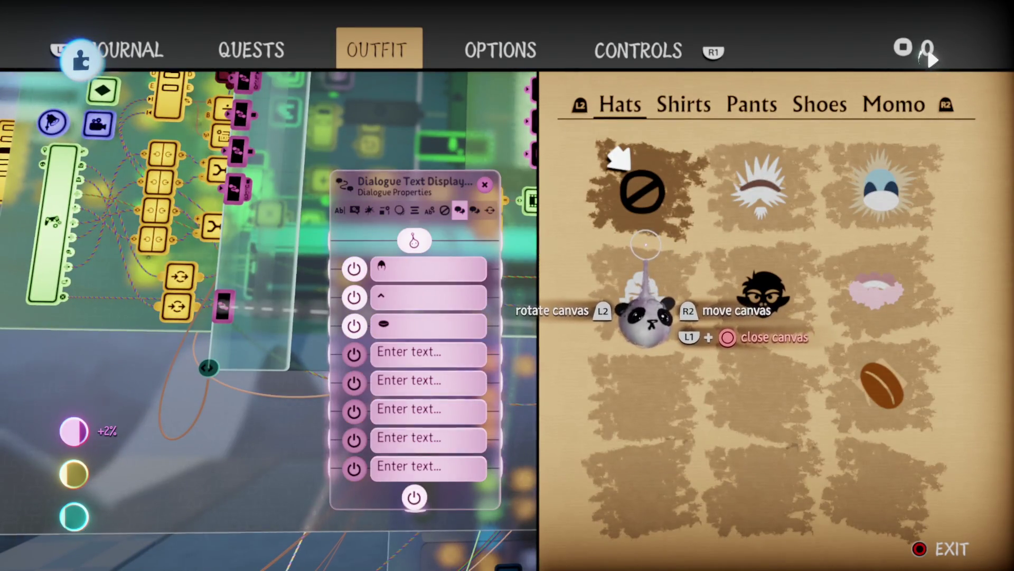
# - Start a playtest of the outfit menu and lift the coffee-bean icon out of its Hats slot
pyautogui.press('space')
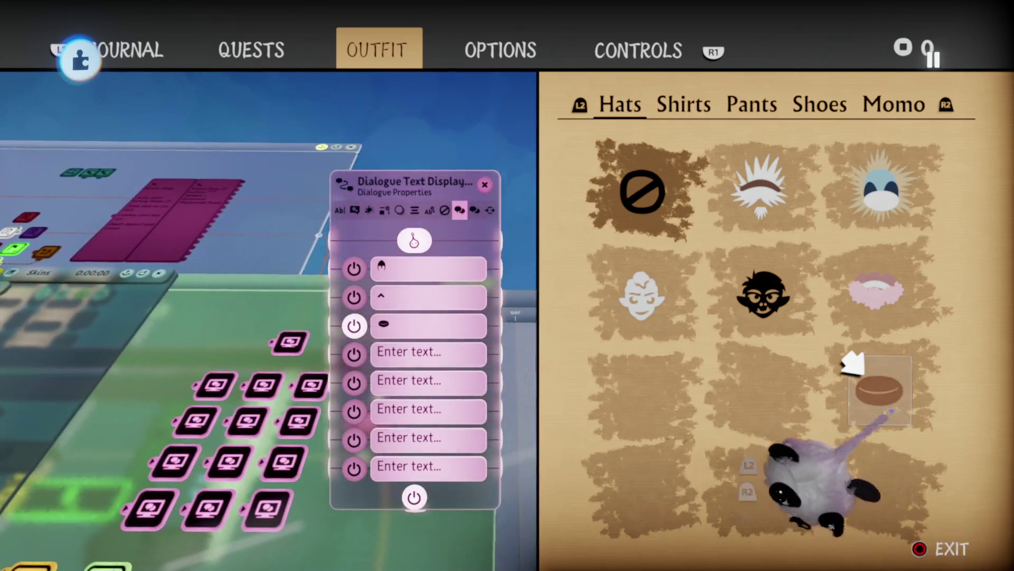
pyautogui.moveTo(885, 379); pyautogui.dragTo(713, 449)
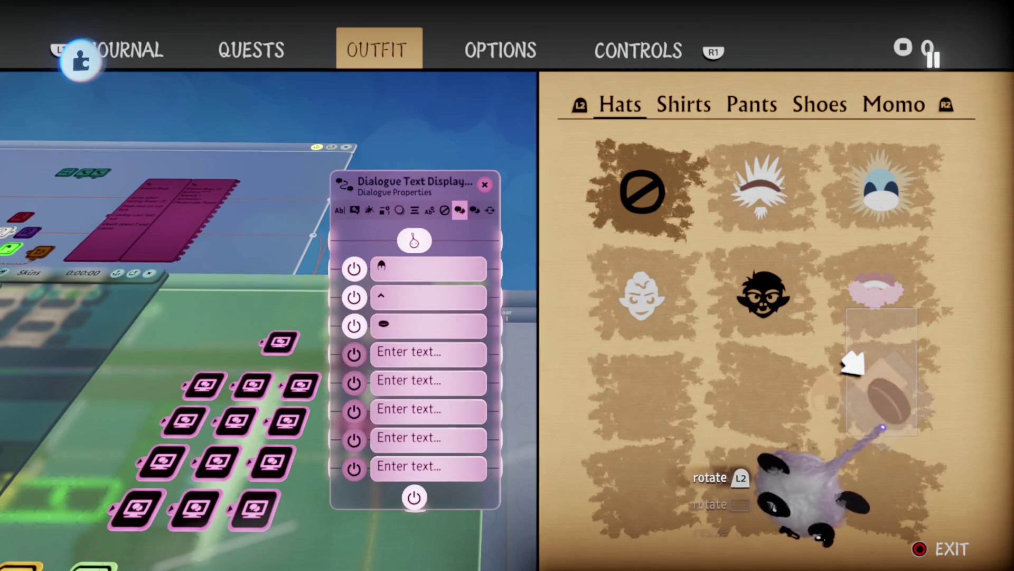
# - Scale the bean icon up slightly and place it in the rightmost column's third-row Hats slot
pyautogui.moveTo(883, 427)
pyautogui.mouseDown()
pyautogui.moveTo(772, 439)
pyautogui.moveTo(761, 423)
pyautogui.moveTo(713, 410)
pyautogui.moveTo(724, 402)
pyautogui.mouseUp()
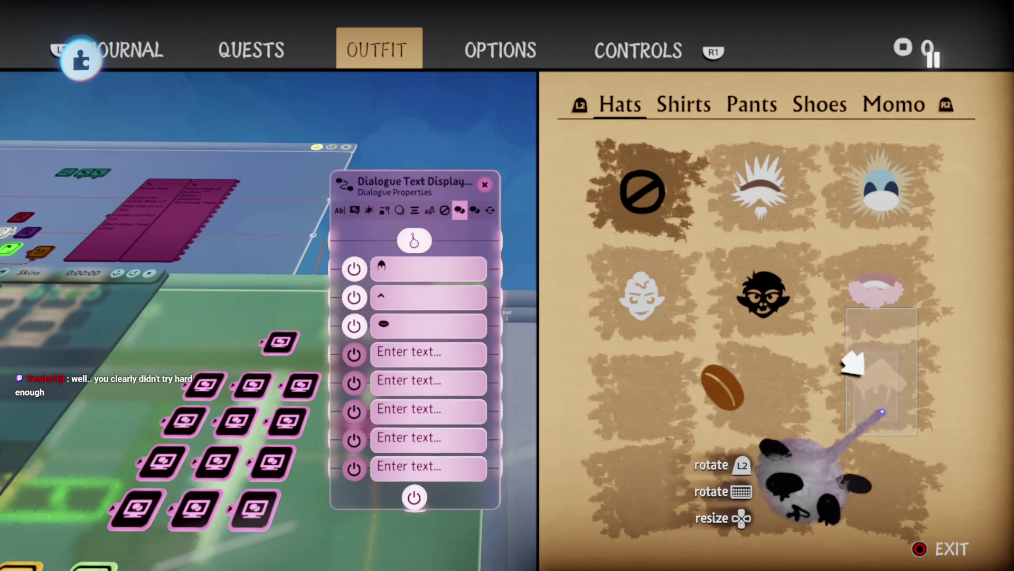
pyautogui.press('Up')
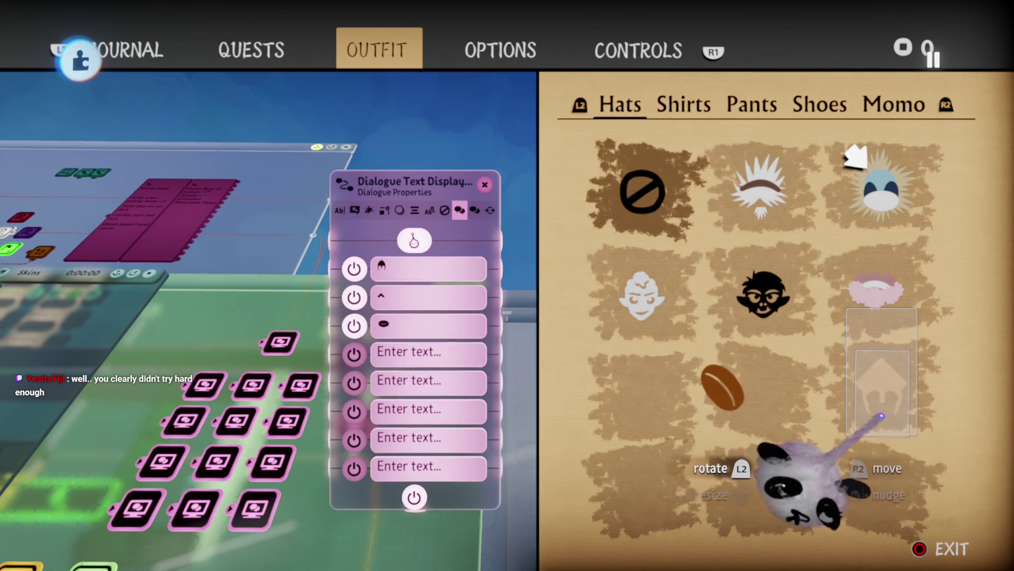
pyautogui.moveTo(859, 417)
pyautogui.mouseDown()
pyautogui.moveTo(718, 407)
pyautogui.moveTo(708, 385)
pyautogui.moveTo(827, 421)
pyautogui.mouseUp()
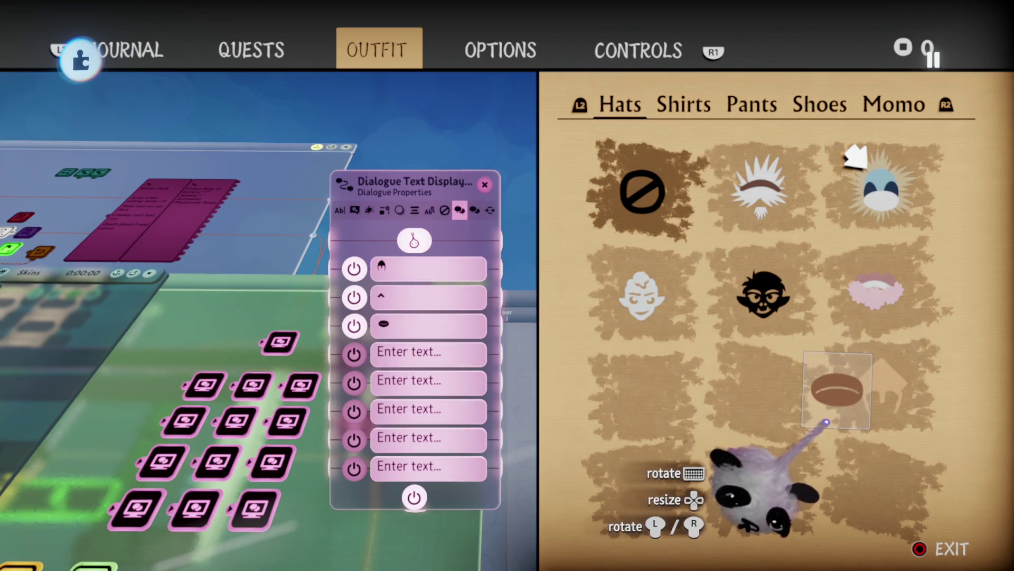
pyautogui.moveTo(827, 421); pyautogui.dragTo(888, 417)
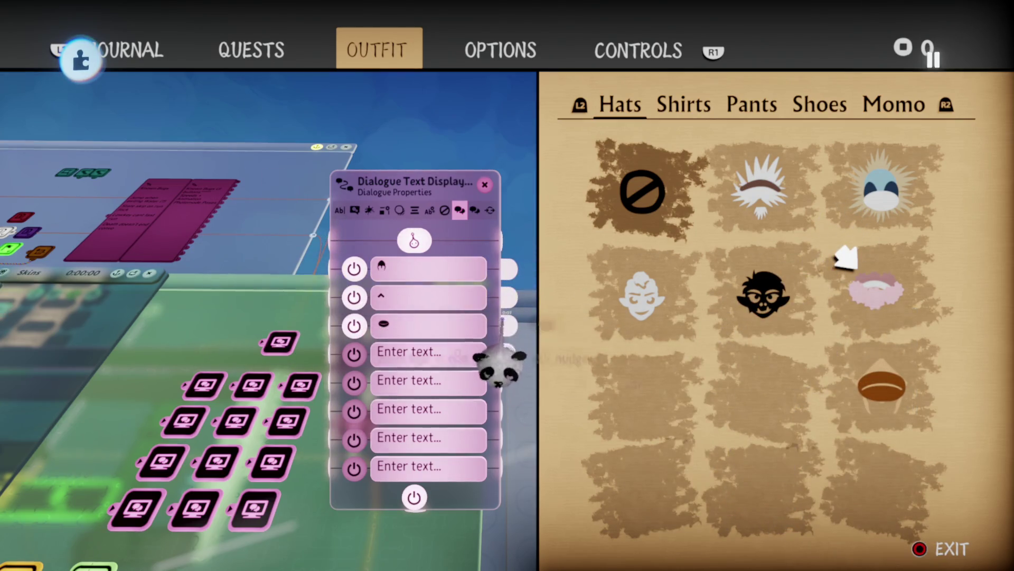
pyautogui.click(398, 307)
# - Select all of the ^ entry's text and copy it
pyautogui.press('Down')
pyautogui.press('Down')
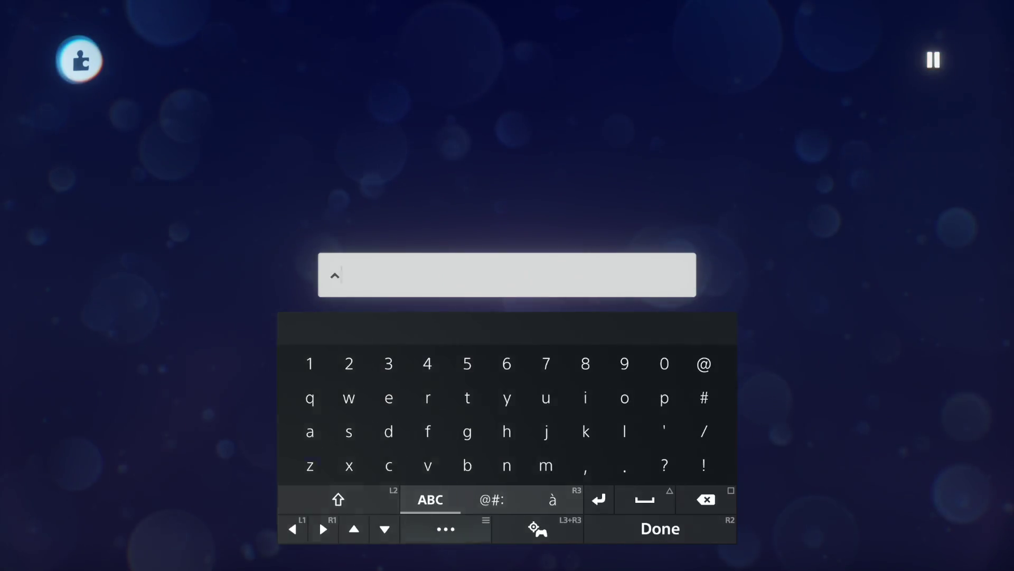
pyautogui.press('Return')
pyautogui.press('Down')
pyautogui.press('Return')
pyautogui.press('Return')
pyautogui.press('Escape')
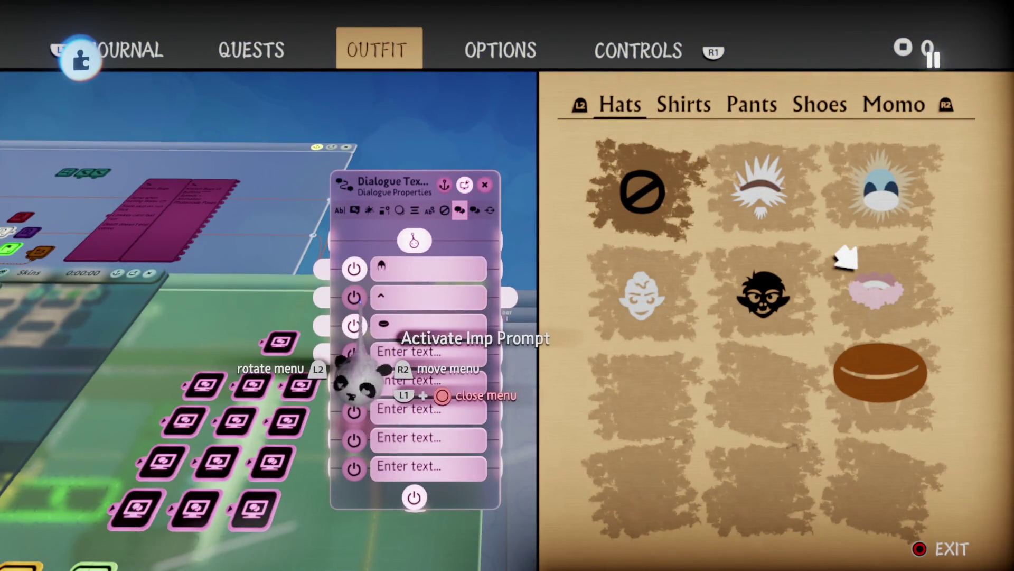
# - Paste ^ into the fourth empty dialogue text entry and confirm it
pyautogui.click(405, 418)
pyautogui.press('Menu')
pyautogui.press('Down')
pyautogui.press('Down')
pyautogui.press('Return')
pyautogui.press('Return')
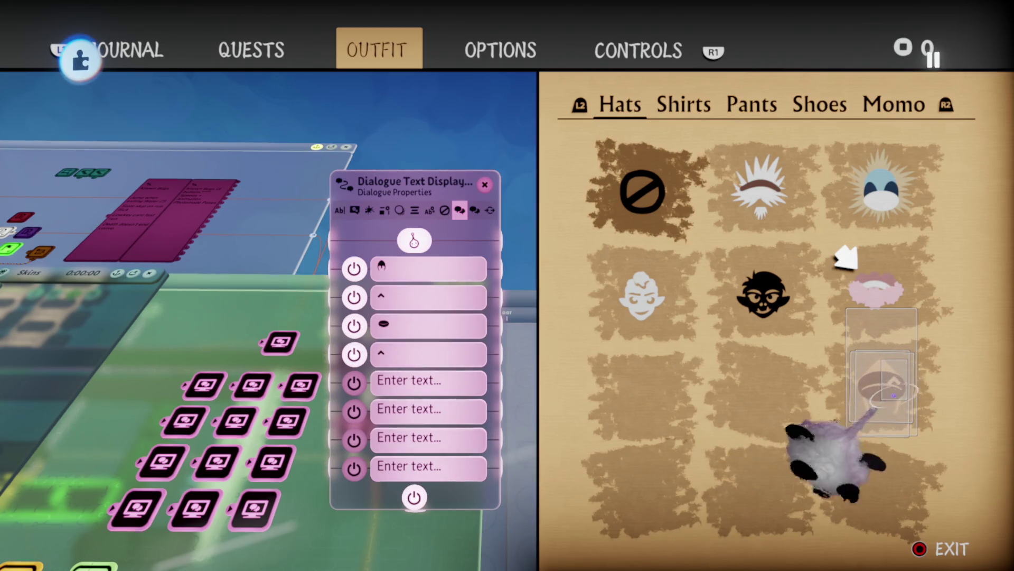
# - Undo the last prompt position change and move the menu selection down to row 3
pyautogui.hotkey('ctrl', 'z')
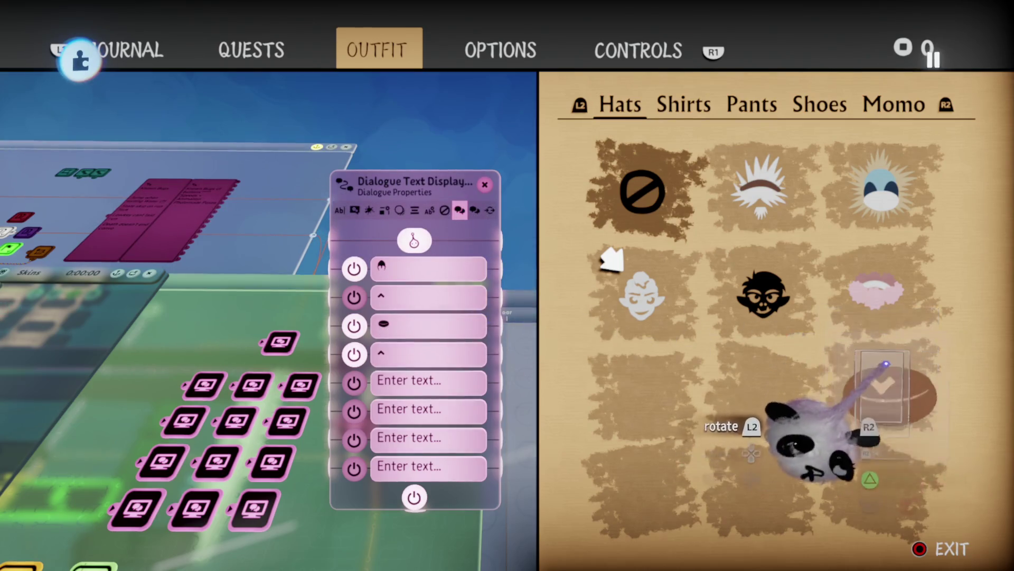
pyautogui.press('Down')
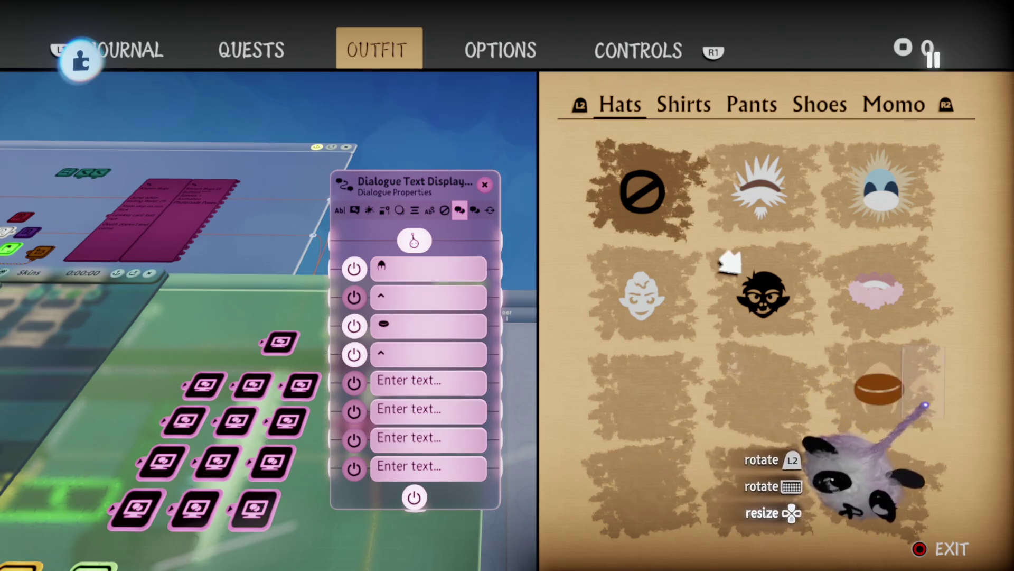
# - Enlarge the brown hat to about 246% in its slot, then wire out Prompt Selected With Imp
pyautogui.moveTo(860, 395); pyautogui.dragTo(862, 396)
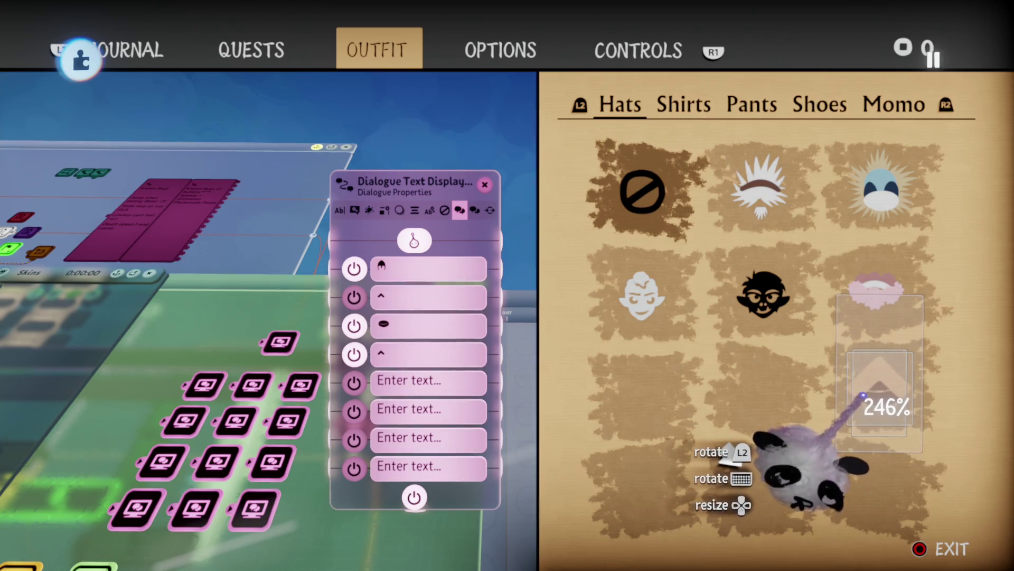
pyautogui.moveTo(845, 417); pyautogui.dragTo(845, 417)
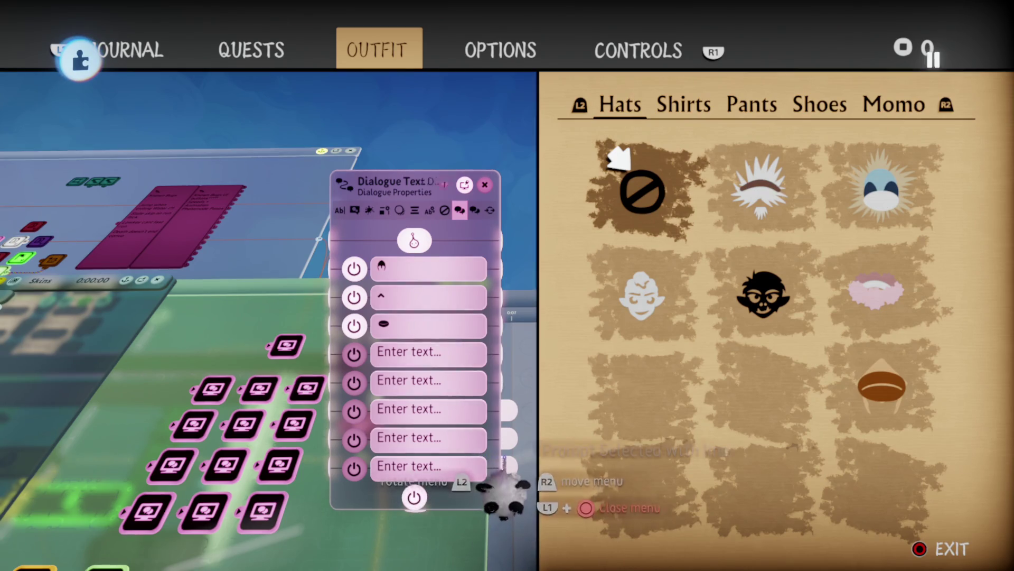
pyautogui.moveTo(504, 494)
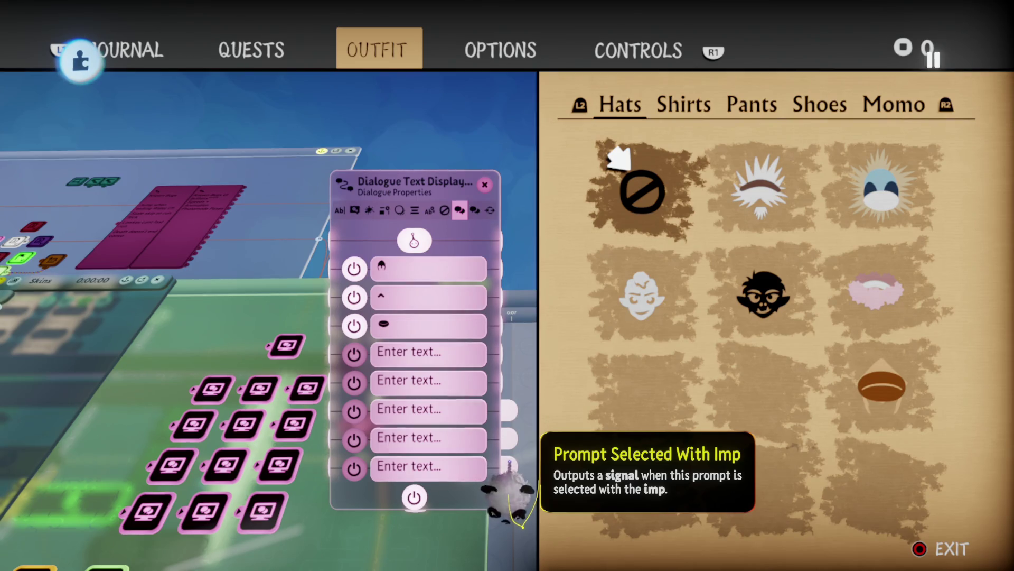
pyautogui.moveTo(508, 494); pyautogui.dragTo(497, 432)
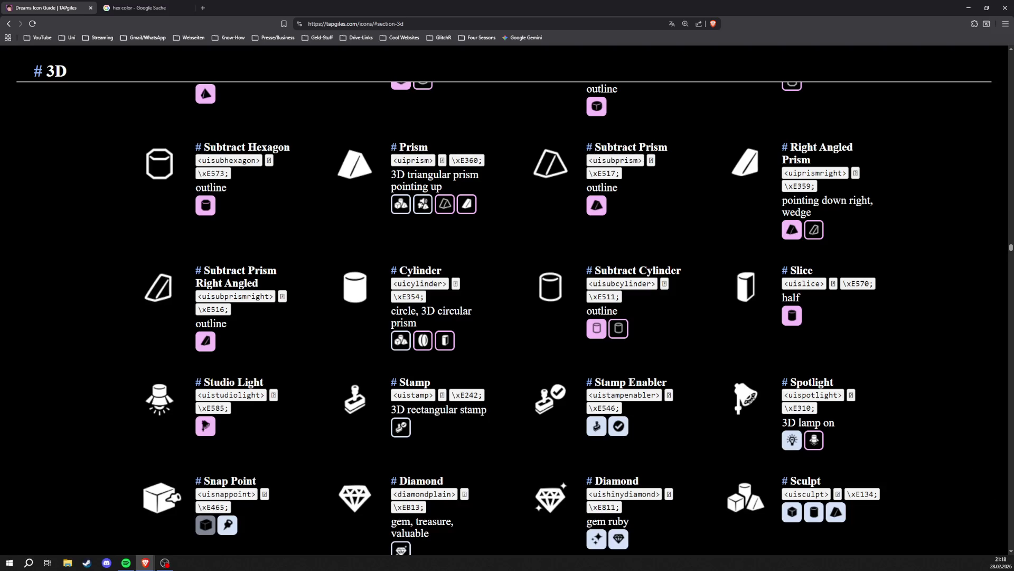
# - Browse the icon guide's Move Controls section, then check the hex colour picker for #7a461f
pyautogui.scroll(15, 508, 295)
pyautogui.scroll(6, 507, 296)
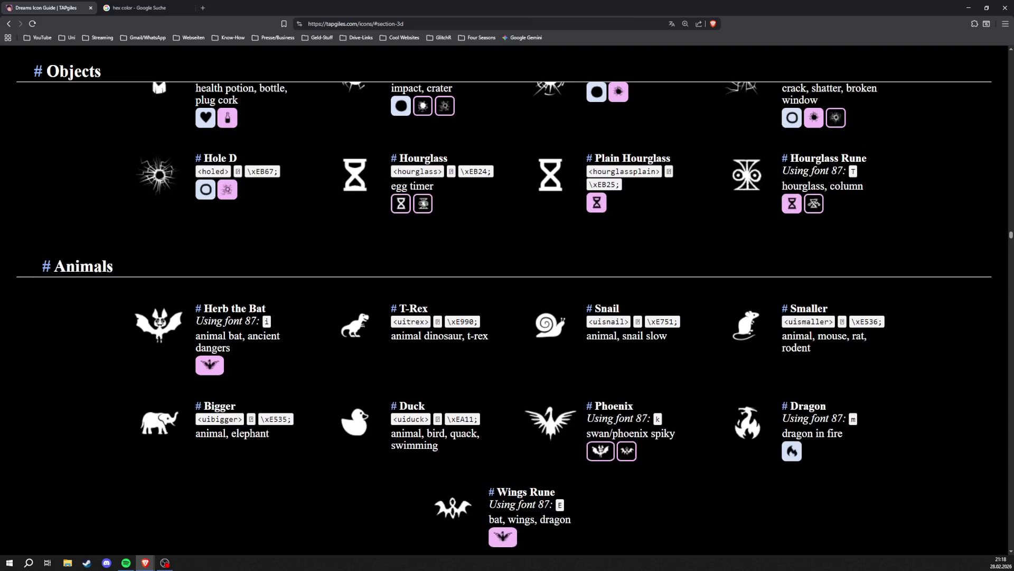
pyautogui.moveTo(1010, 237); pyautogui.dragTo(1011, 54)
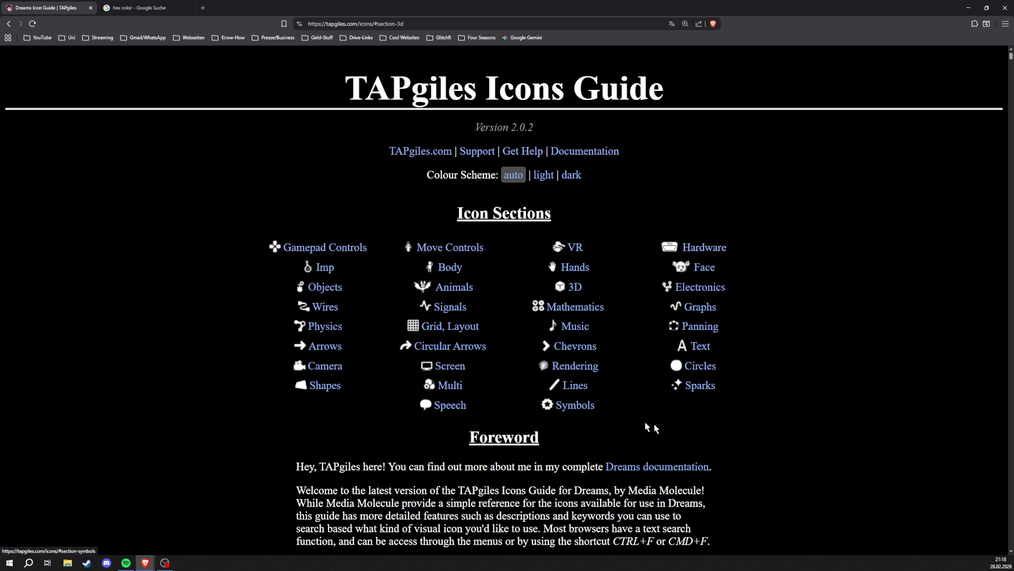
pyautogui.scroll(-15, 624, 421)
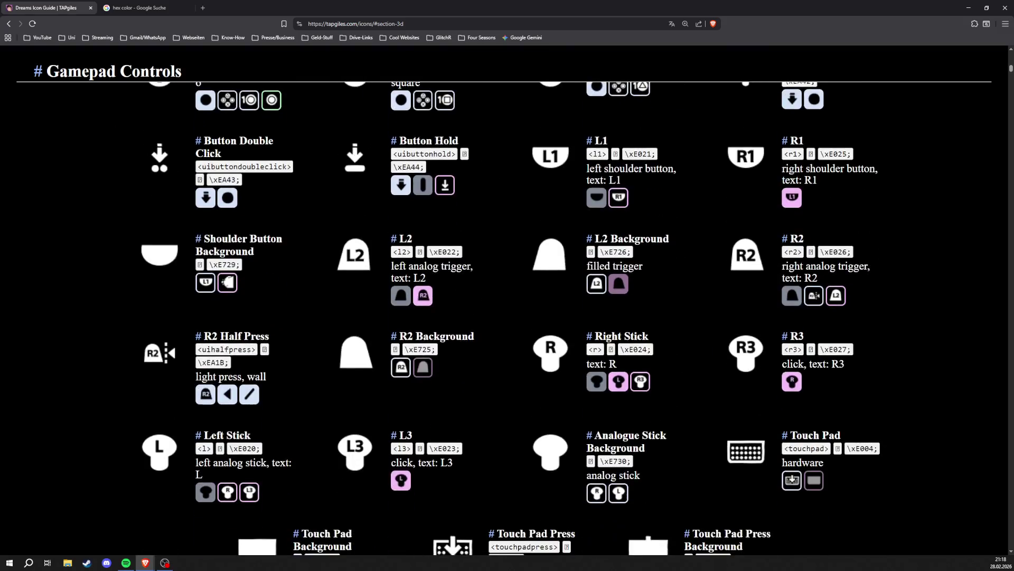
pyautogui.scroll(-6, 713, 516)
pyautogui.scroll(-20, 432, 543)
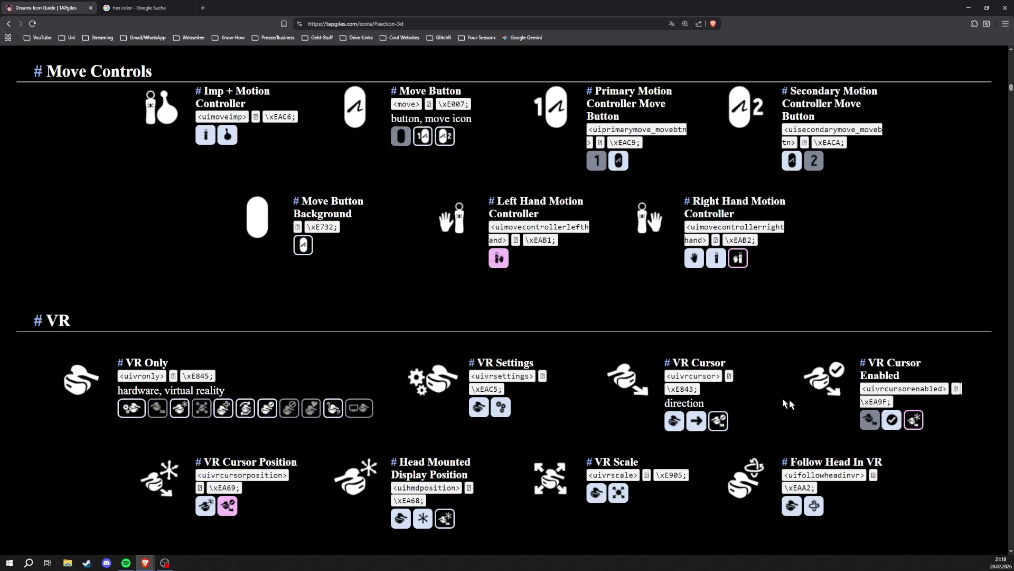
pyautogui.scroll(2, 504, 317)
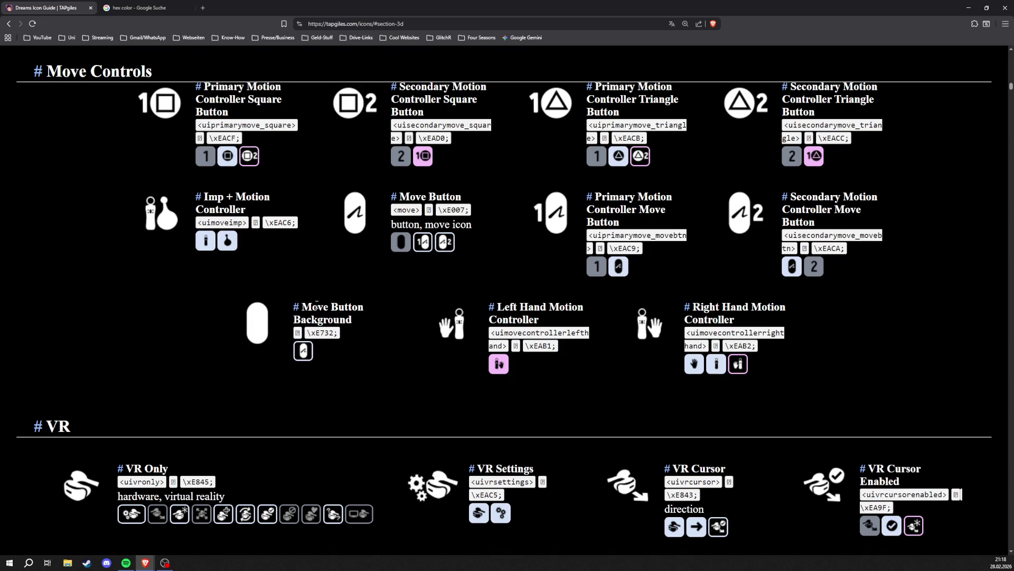
pyautogui.scroll(2, 504, 317)
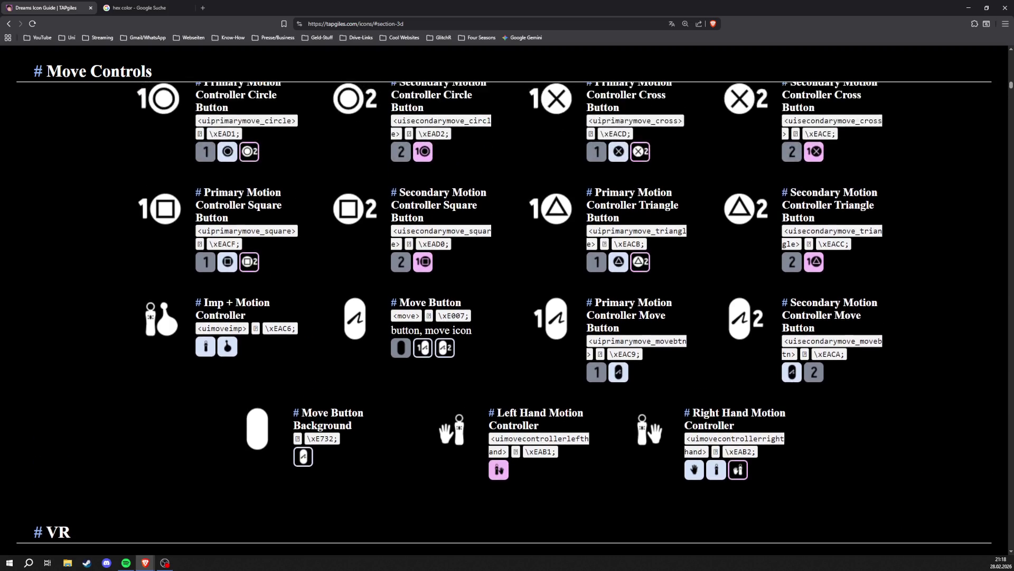
pyautogui.scroll(-1, 504, 317)
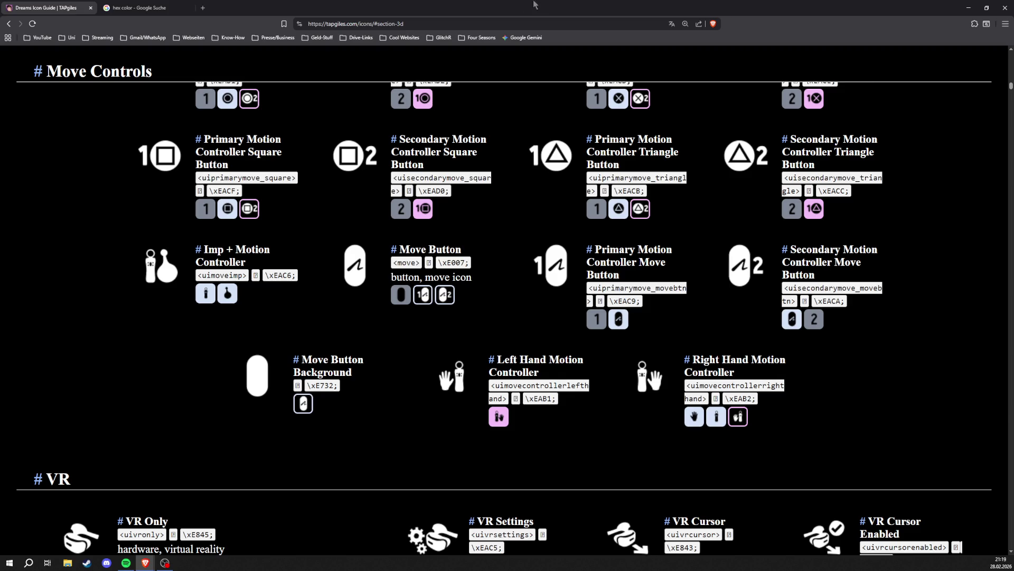
pyautogui.click(127, 5)
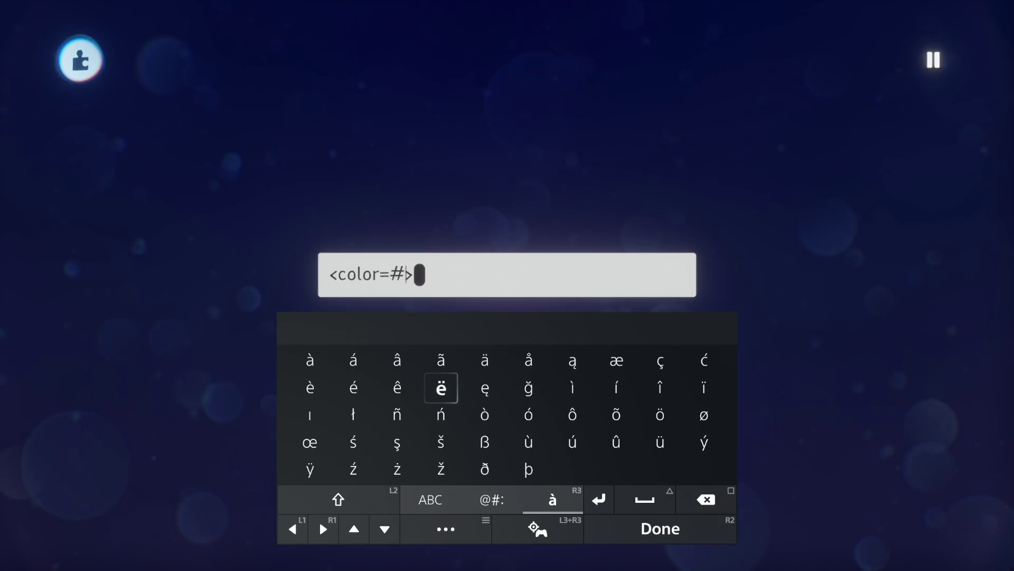
pyautogui.press('Down')
# - Type 7a461 into the <color=#> tag on the on-screen keyboard and finish the entry
pyautogui.press('Right')
pyautogui.press('Up')
pyautogui.press('Right')
pyautogui.write('7')
pyautogui.press('Left')
pyautogui.press('Left')
pyautogui.press('Left')
pyautogui.press('Left')
pyautogui.press('Left')
pyautogui.press('Left')
pyautogui.press('Down')
pyautogui.press('Left')
pyautogui.press('Right')
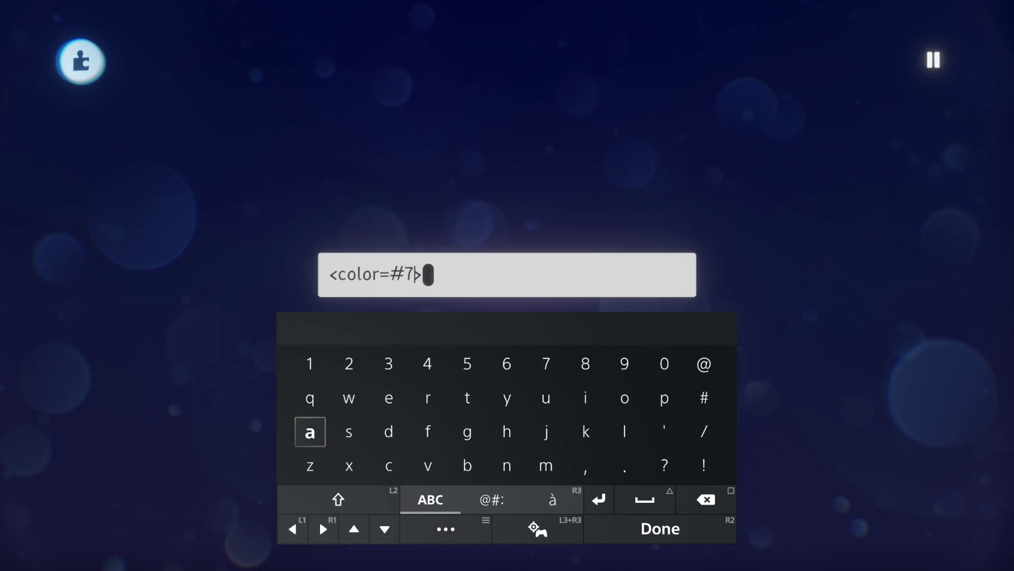
pyautogui.write('a')
pyautogui.press('Right')
pyautogui.press('Right')
pyautogui.press('Up')
pyautogui.press('Right')
pyautogui.press('Up')
pyautogui.write('4')
pyautogui.press('Right')
pyautogui.press('Right')
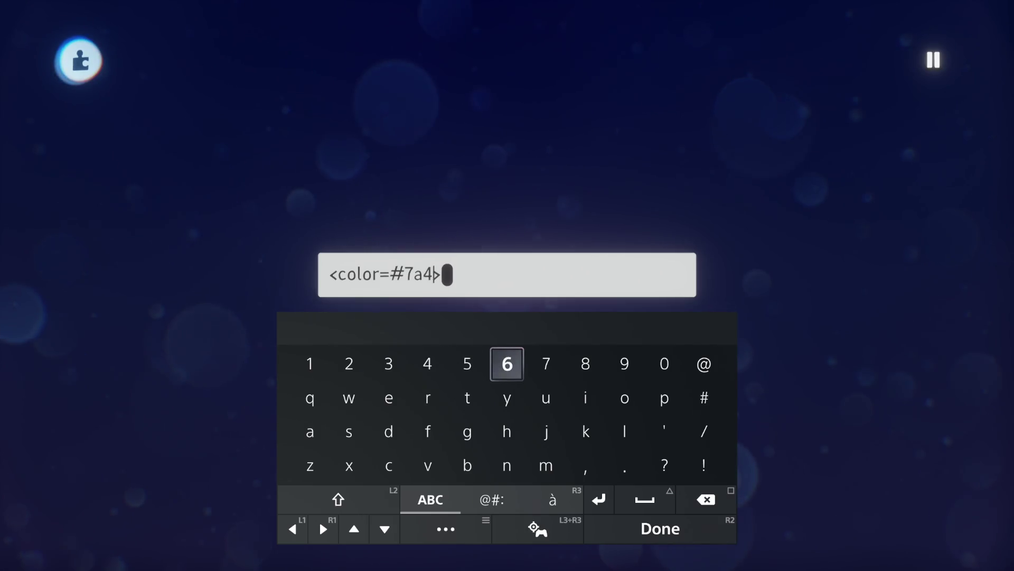
pyautogui.write('6')
pyautogui.press('Down')
pyautogui.press('Right')
pyautogui.press('Left')
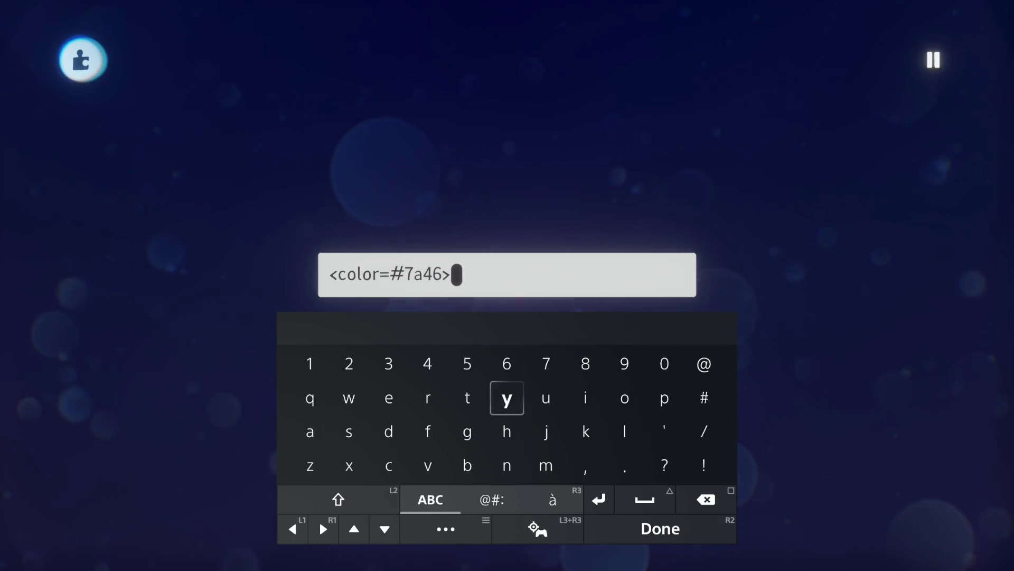
pyautogui.press('Left')
pyautogui.press('Left')
pyautogui.press('Left')
pyautogui.press('Up')
pyautogui.press('Left')
pyautogui.write('1')
pyautogui.press('Right')
pyautogui.press('Right')
pyautogui.press('Right')
pyautogui.press('Down')
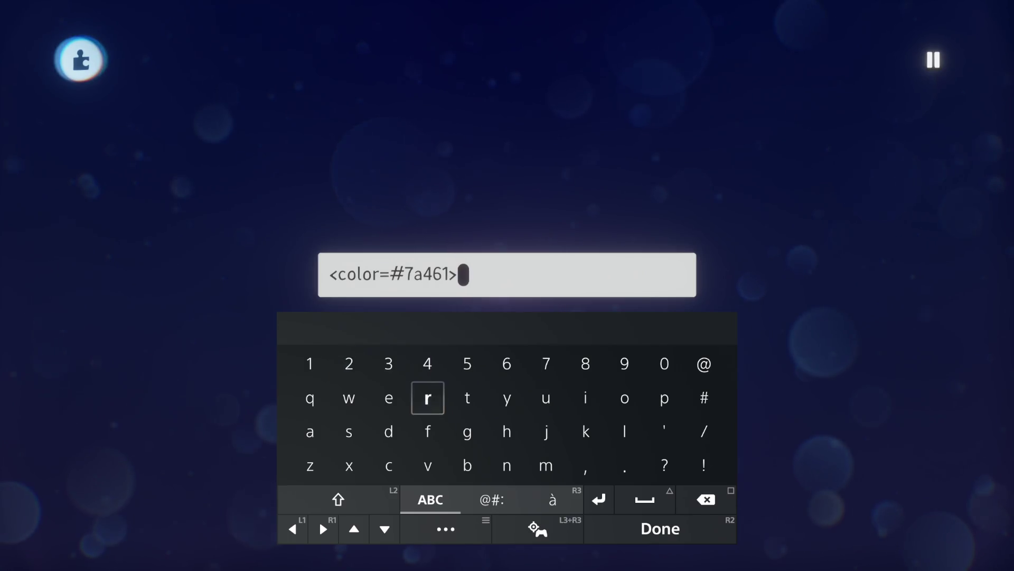
pyautogui.press('Down')
pyautogui.press('Return')
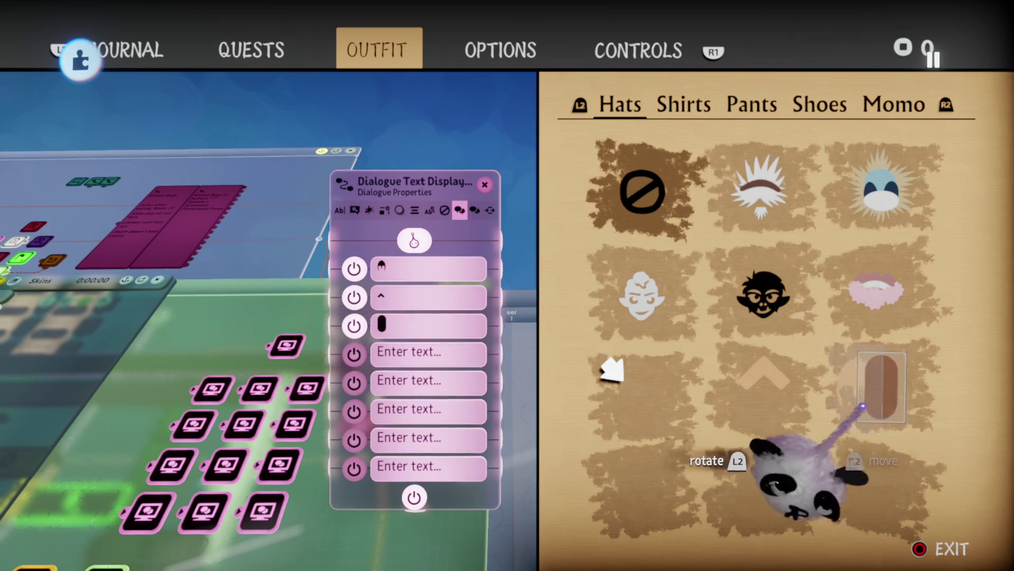
# - Turn the brown pill icon sideways, move it down and shrink it to about 73%
pyautogui.moveTo(887, 407)
pyautogui.mouseDown()
pyautogui.moveTo(917, 430)
pyautogui.moveTo(837, 463)
pyautogui.mouseUp()
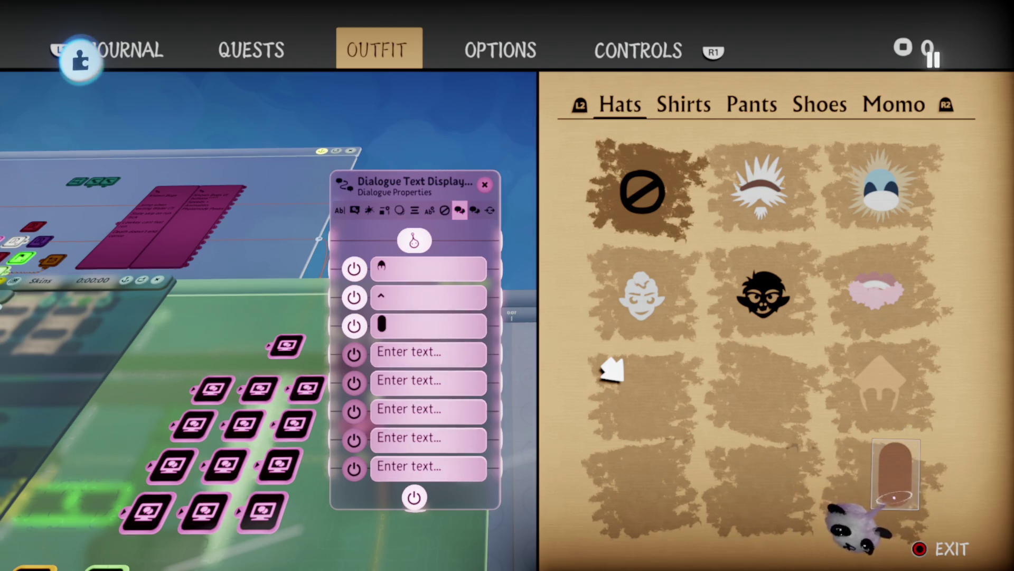
pyautogui.click(893, 502)
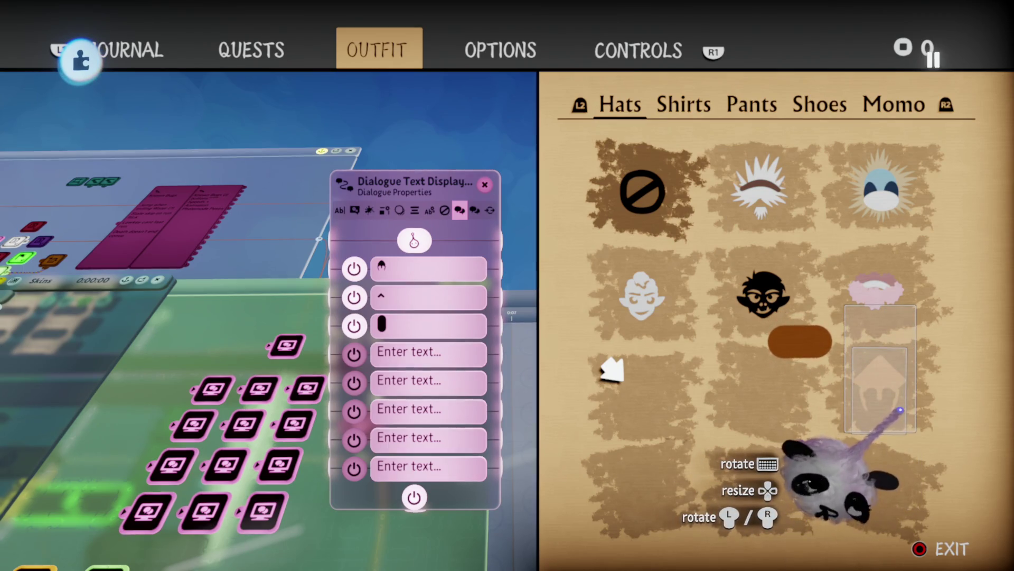
pyautogui.moveTo(905, 411)
pyautogui.mouseDown()
pyautogui.moveTo(945, 443)
pyautogui.moveTo(871, 528)
pyautogui.mouseUp()
pyautogui.scroll(-3, 943, 441)
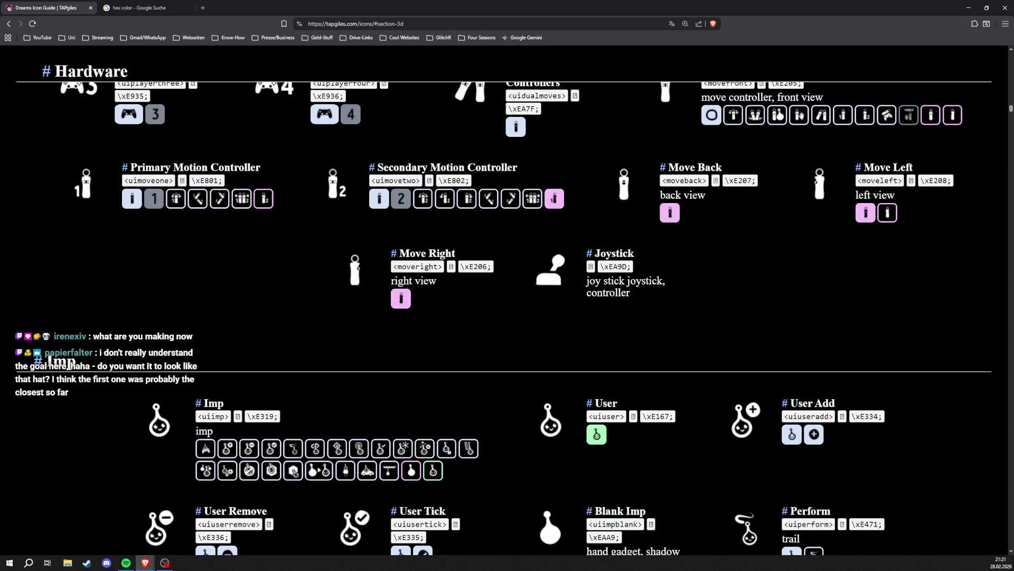
# - Scroll the icon guide from Hardware past the Imp and Body icons to the Hands section
pyautogui.scroll(-5, 504, 296)
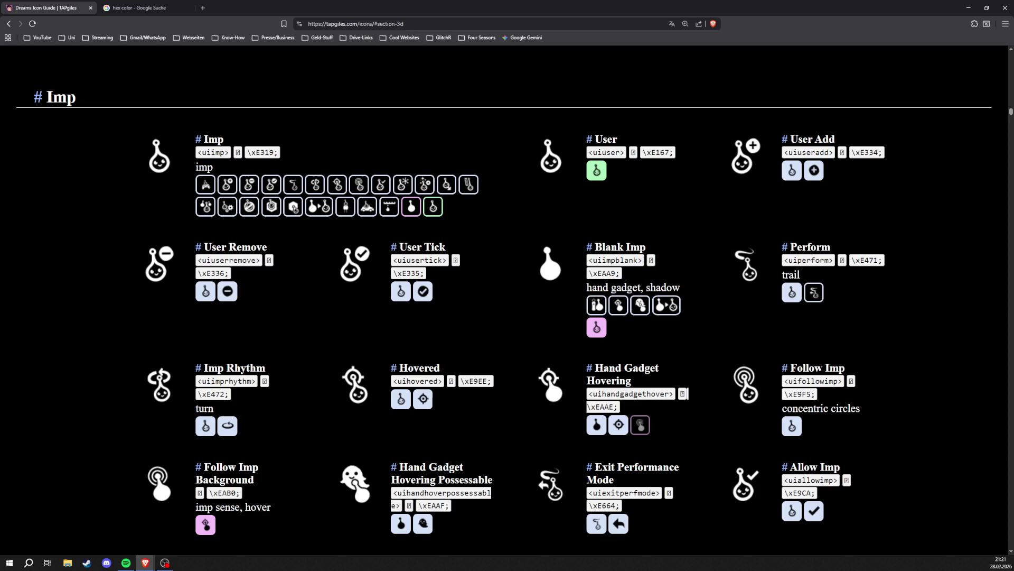
pyautogui.scroll(-4, 769, 343)
pyautogui.scroll(-6, 641, 355)
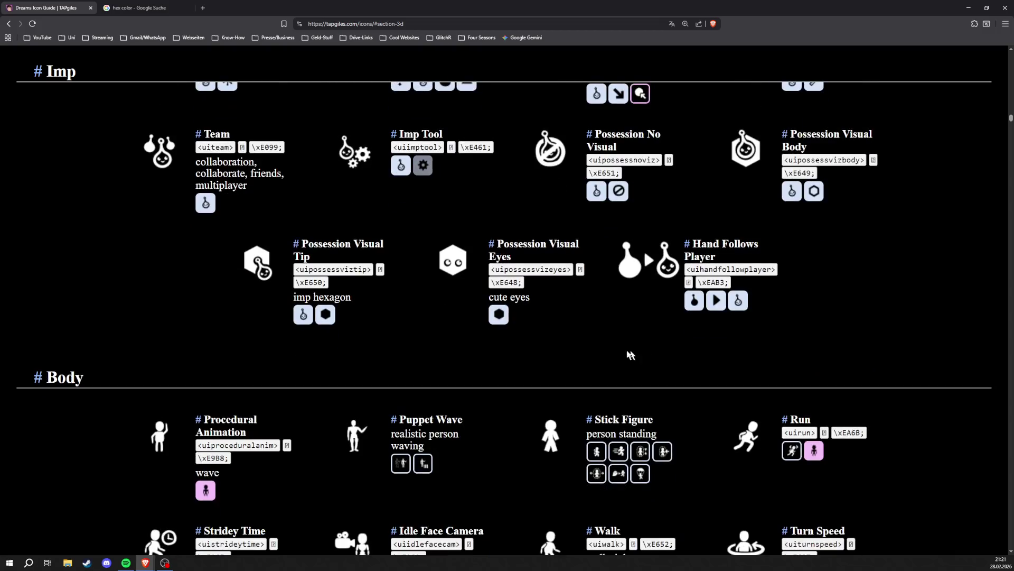
pyautogui.scroll(-5, 641, 355)
pyautogui.scroll(-9, 502, 355)
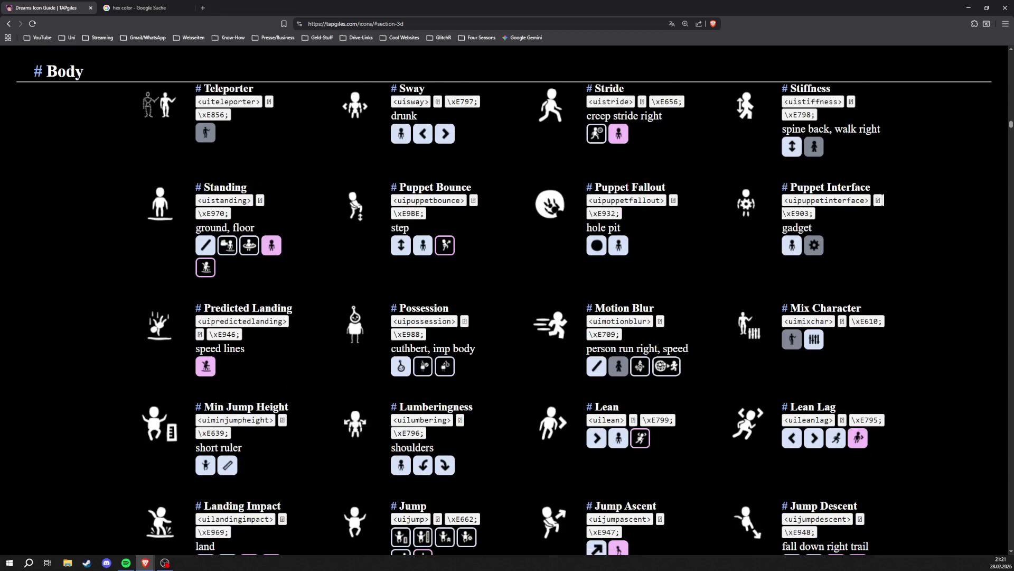
pyautogui.scroll(-16, 883, 460)
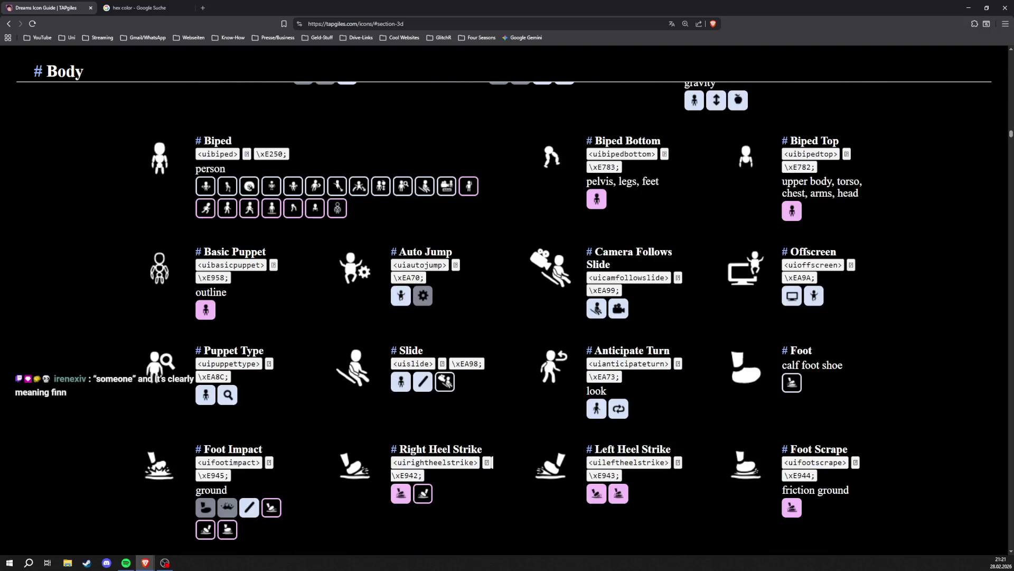
pyautogui.scroll(-12, 548, 335)
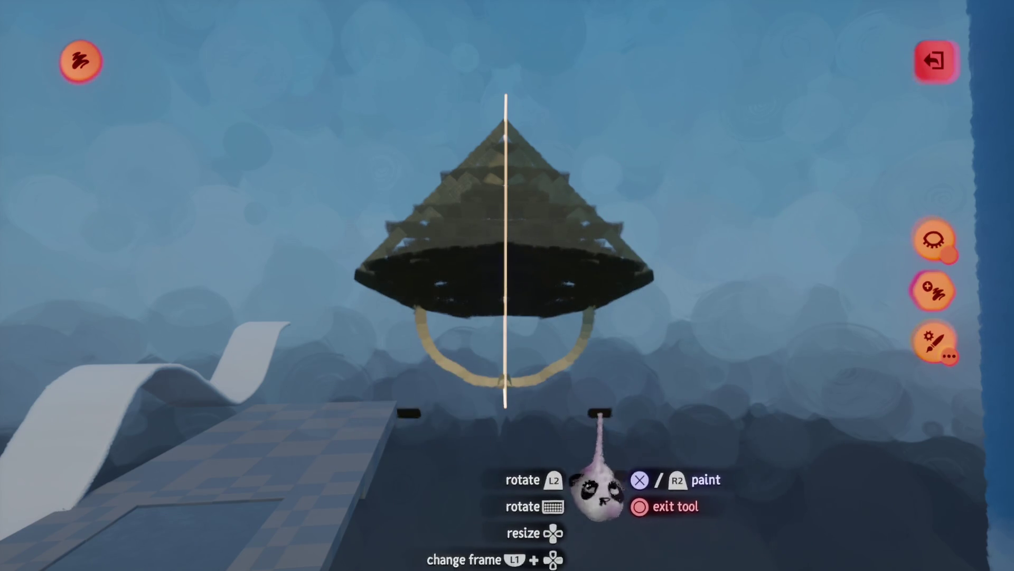
# - Leave paint mode and raise the tan ring up into the base of the cone hat
pyautogui.press('Escape')
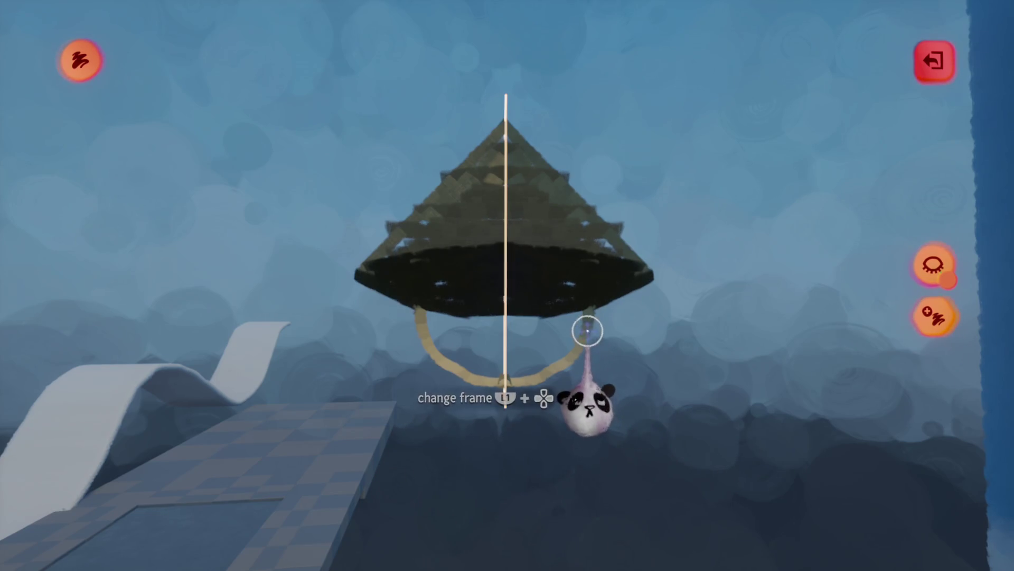
pyautogui.moveTo(588, 338)
pyautogui.mouseDown()
pyautogui.moveTo(606, 459)
pyautogui.moveTo(582, 383)
pyautogui.moveTo(587, 323)
pyautogui.moveTo(599, 370)
pyautogui.mouseUp()
pyautogui.scroll(3, 607, 453)
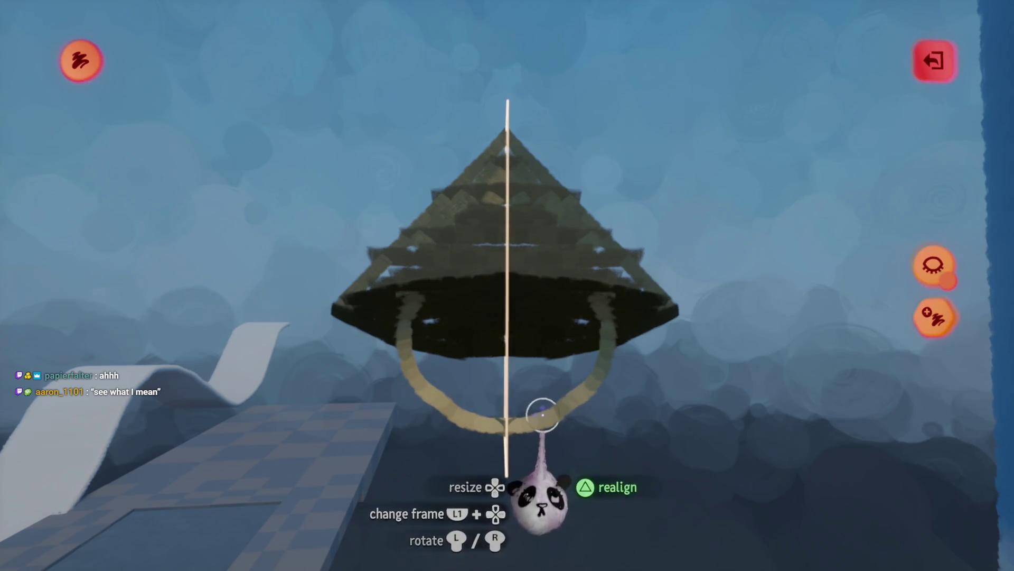
pyautogui.moveTo(543, 415); pyautogui.dragTo(549, 405)
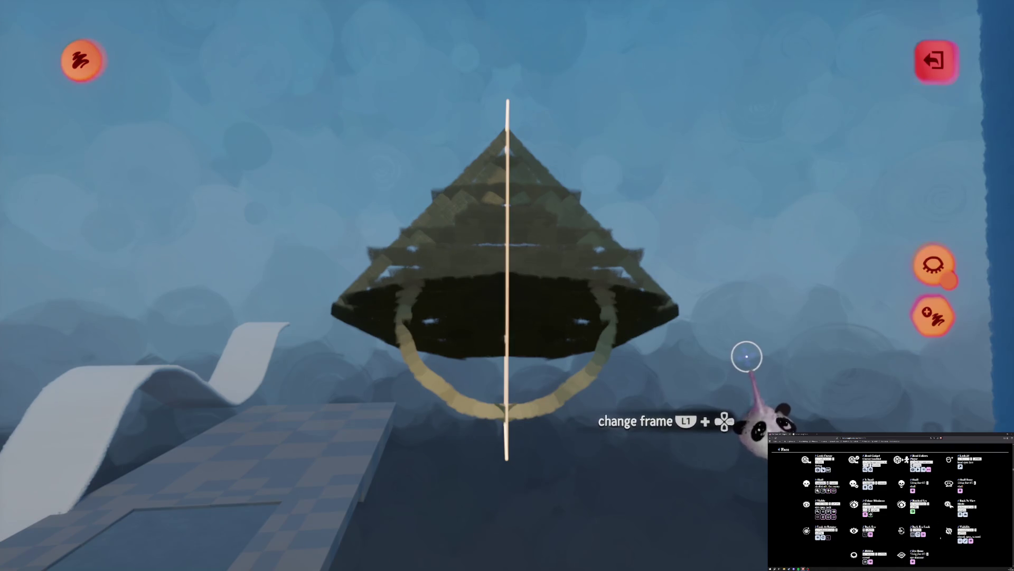
# - Scroll the icon guide down to its Objects section listing codes like <uicloud> and <uibrush>
pyautogui.scroll(-5, 942, 539)
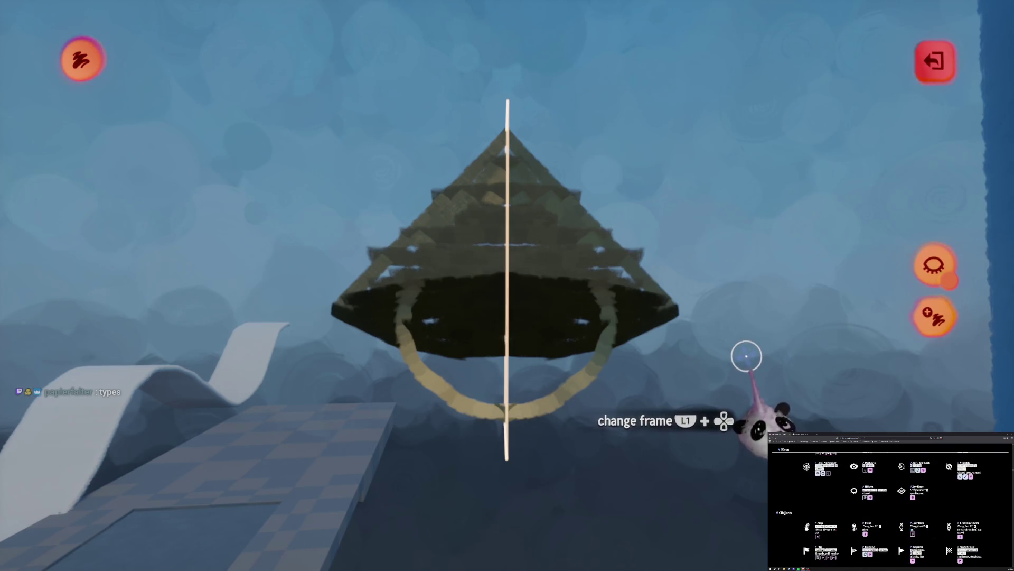
pyautogui.scroll(-5, 891, 507)
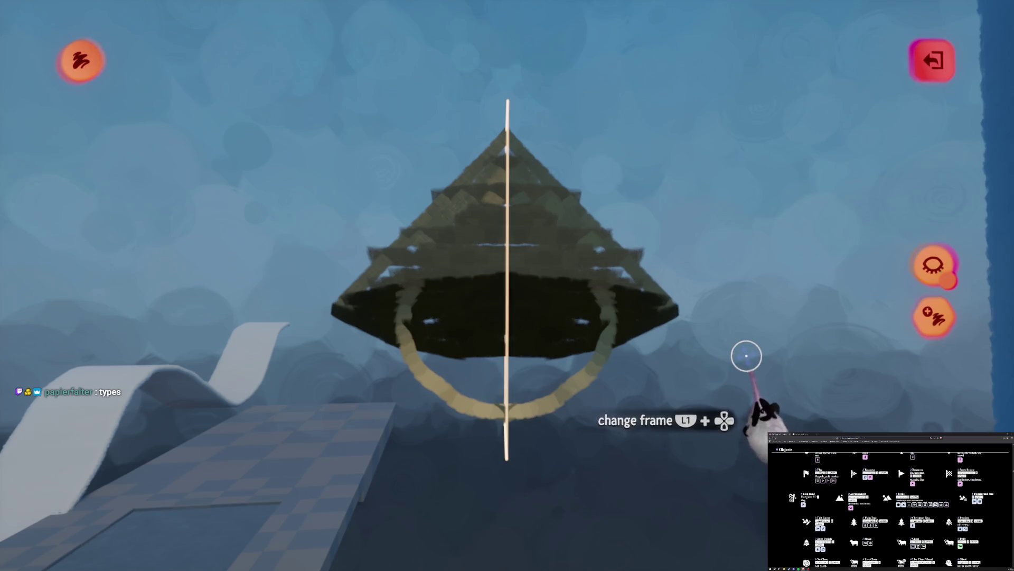
pyautogui.scroll(-3, 891, 508)
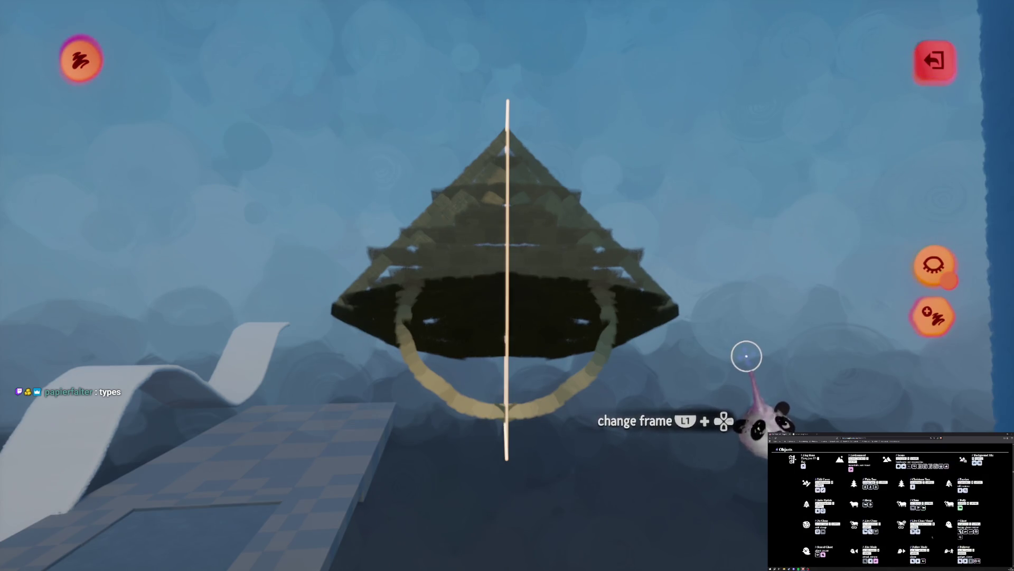
pyautogui.scroll(-3, 932, 537)
pyautogui.scroll(-3, 932, 537)
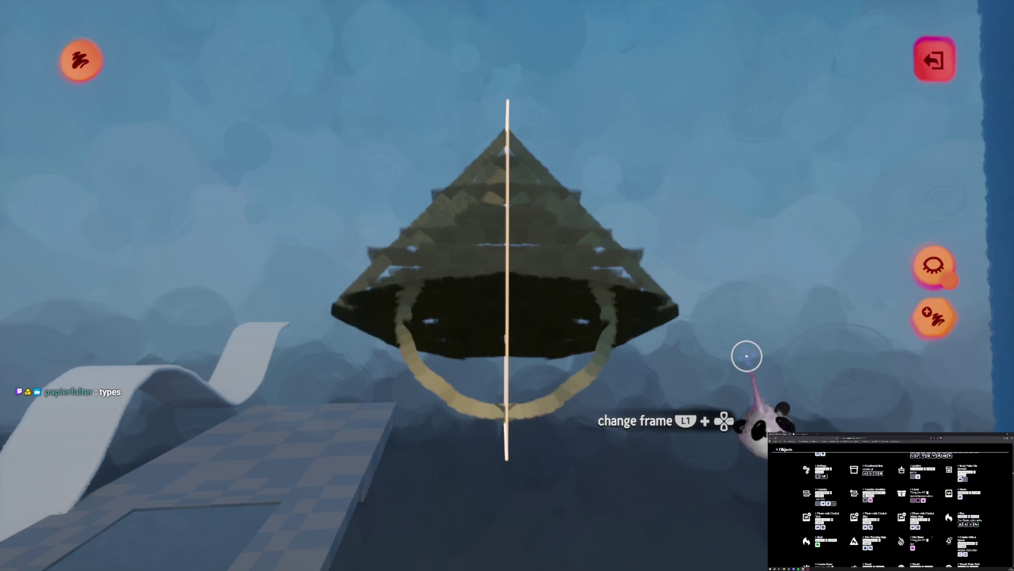
pyautogui.scroll(-3, 932, 537)
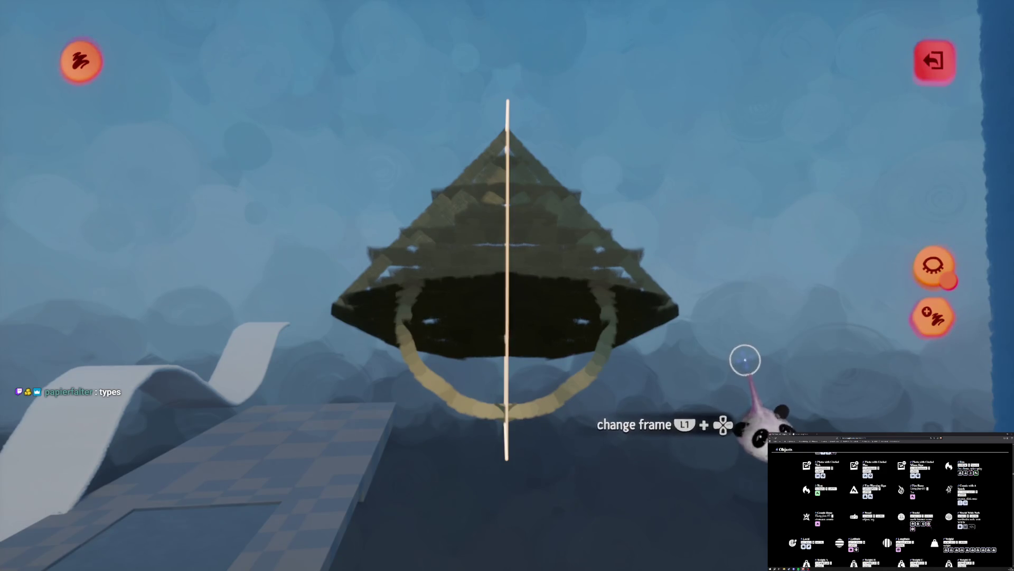
pyautogui.scroll(-5, 890, 507)
pyautogui.scroll(-4, 891, 507)
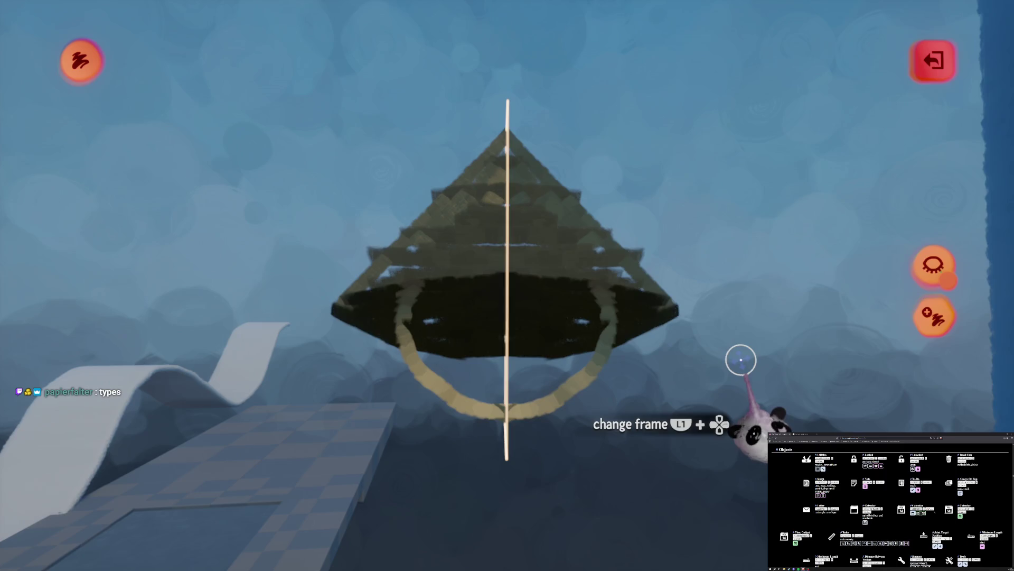
pyautogui.scroll(-3, 890, 507)
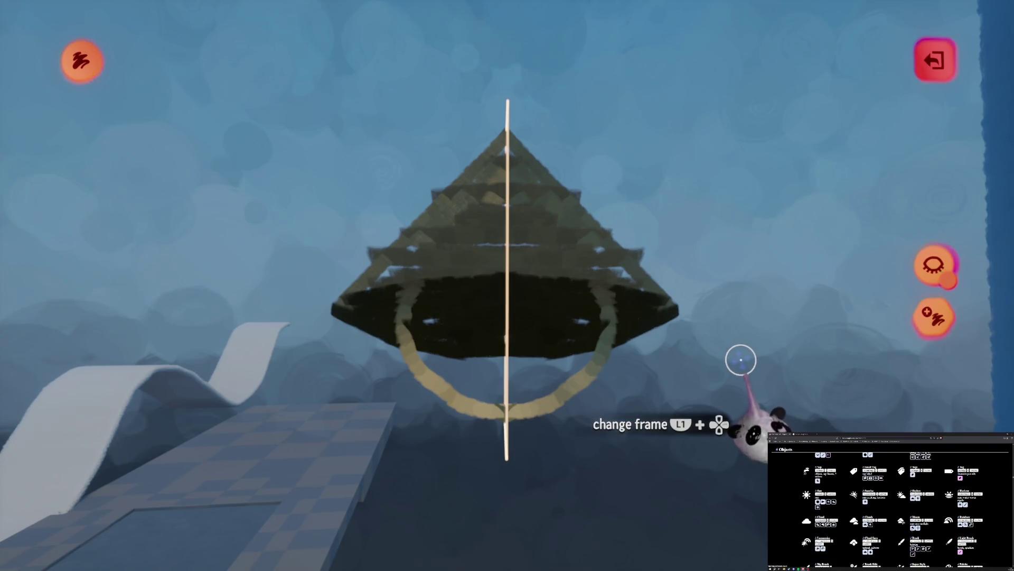
pyautogui.scroll(-5, 890, 508)
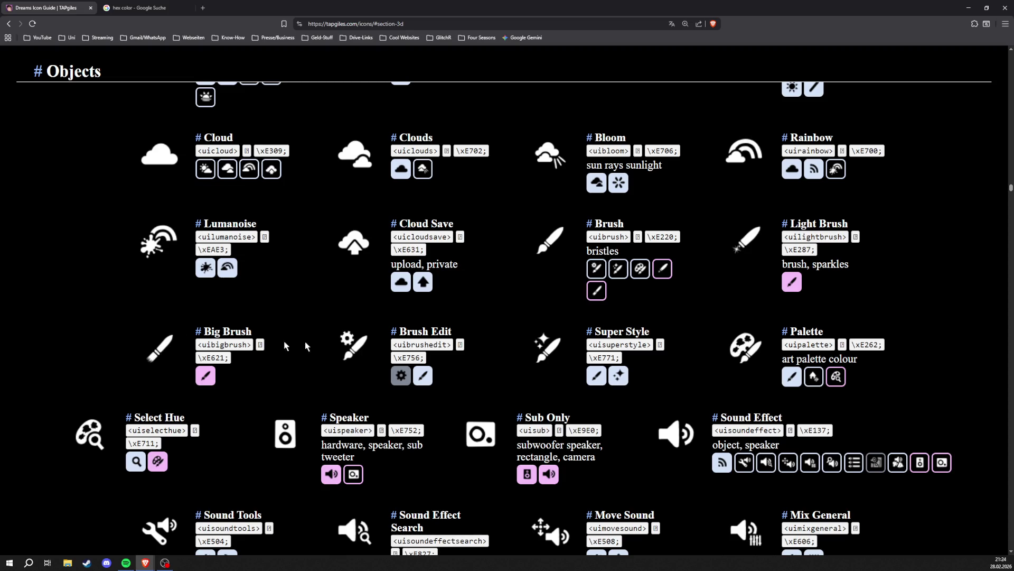
# - Scroll past the Objects and Animals icons to the 3D section with <uibox> and <uicoin>
pyautogui.scroll(2, 614, 344)
pyautogui.scroll(-8, 614, 344)
pyautogui.scroll(-7, 615, 343)
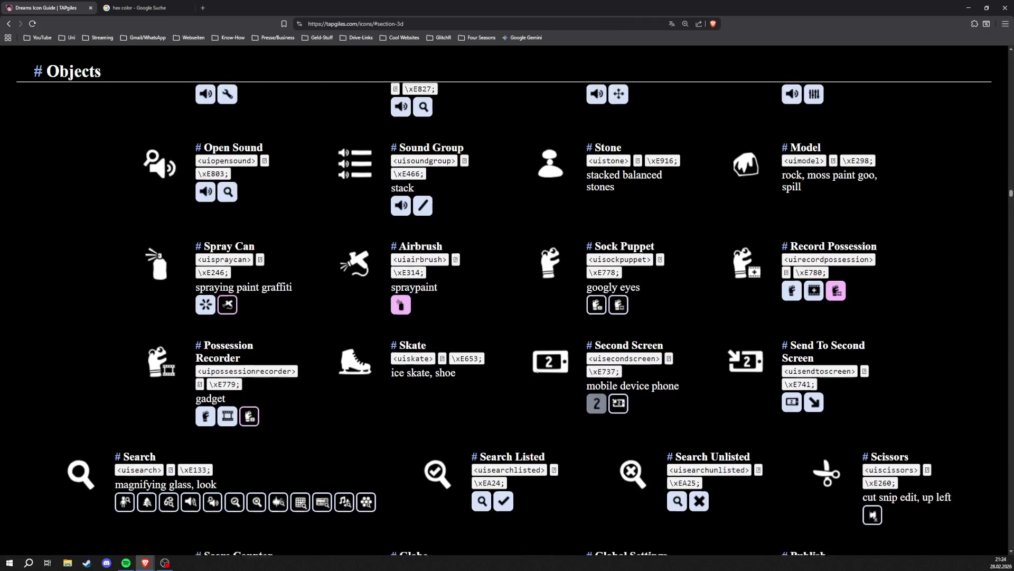
pyautogui.scroll(-5, 539, 375)
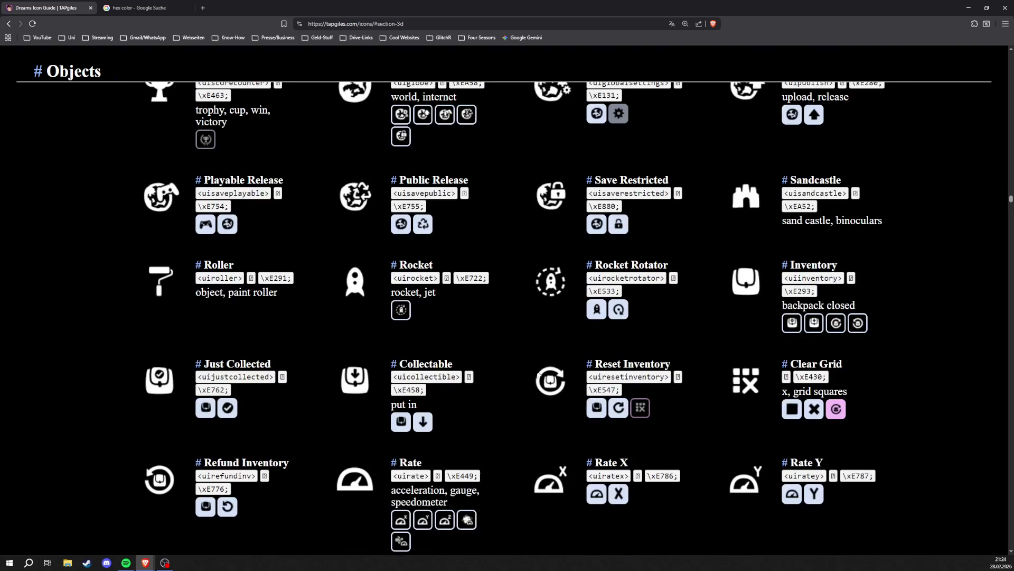
pyautogui.scroll(-4, 503, 344)
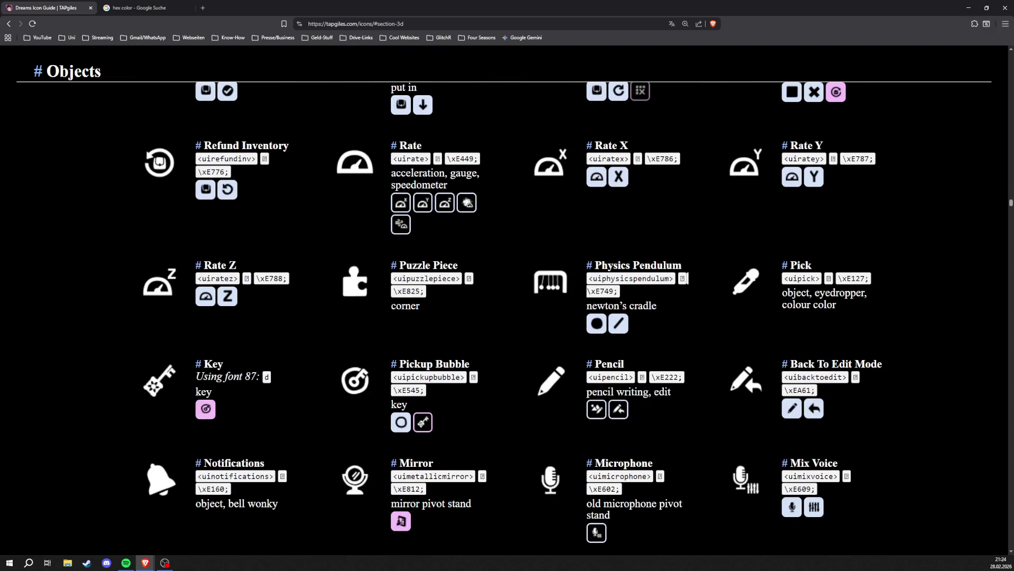
pyautogui.scroll(-5, 520, 368)
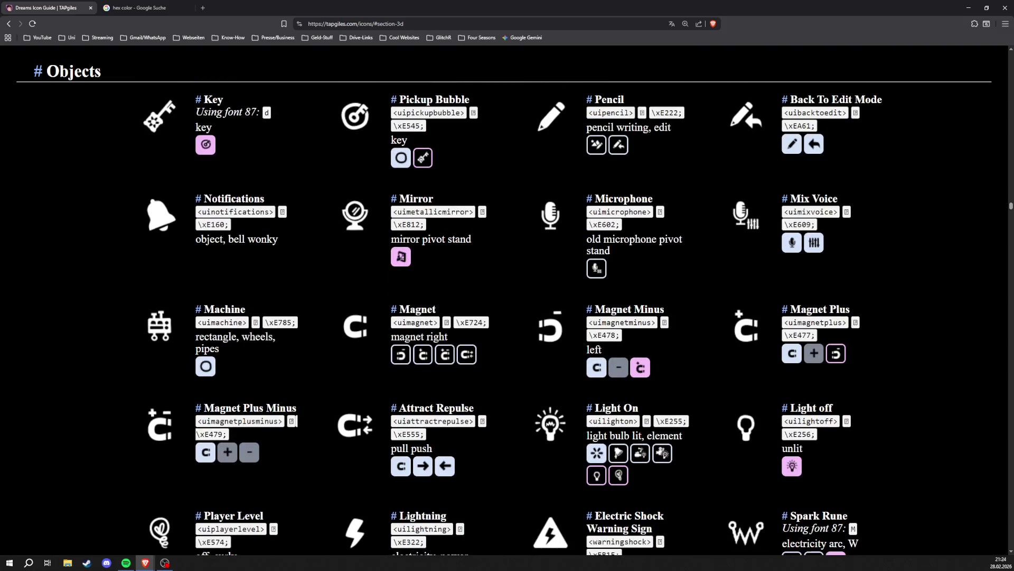
pyautogui.scroll(-9, 157, 323)
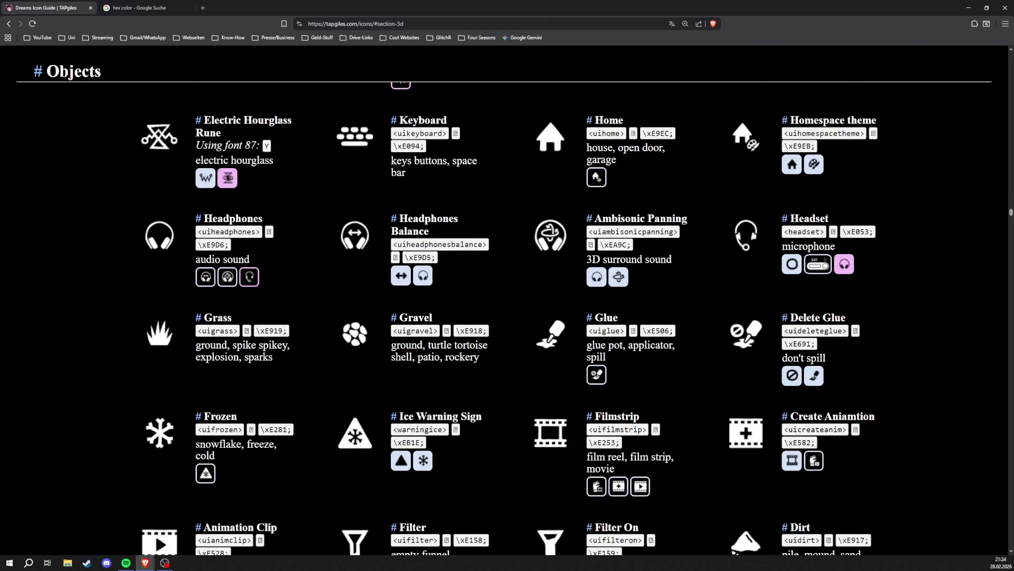
pyautogui.scroll(-3, 507, 317)
pyautogui.scroll(-8, 158, 164)
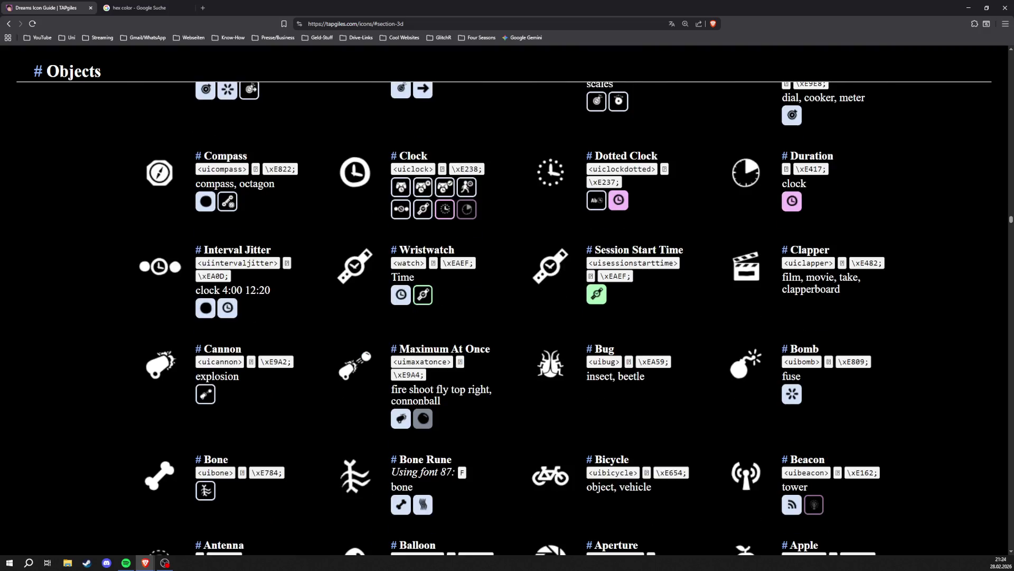
pyautogui.scroll(-3, 553, 365)
pyautogui.scroll(-4, 560, 366)
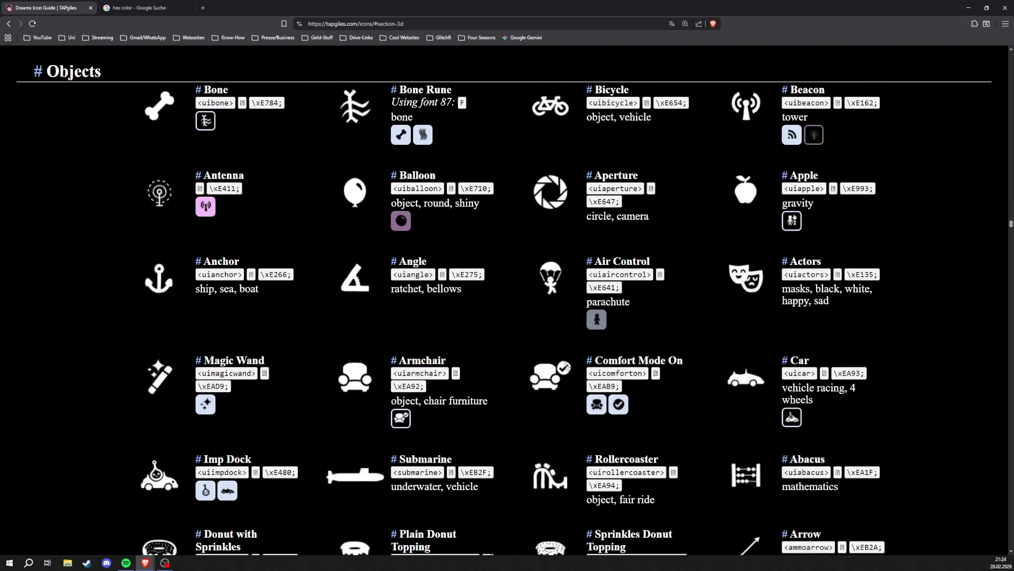
pyautogui.scroll(-3, 564, 367)
pyautogui.scroll(-3, 493, 242)
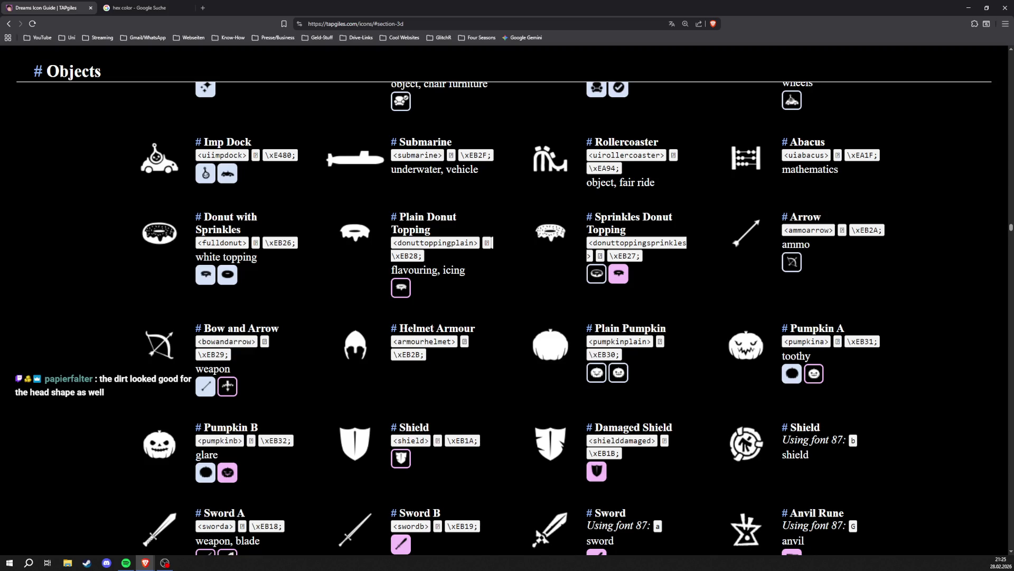
pyautogui.scroll(-4, 691, 380)
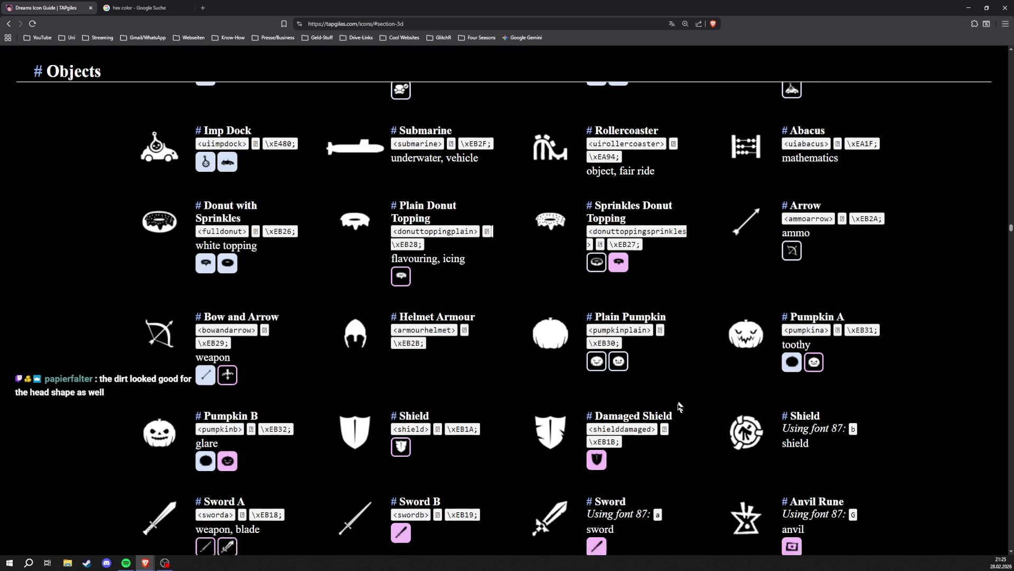
pyautogui.scroll(-15, 691, 380)
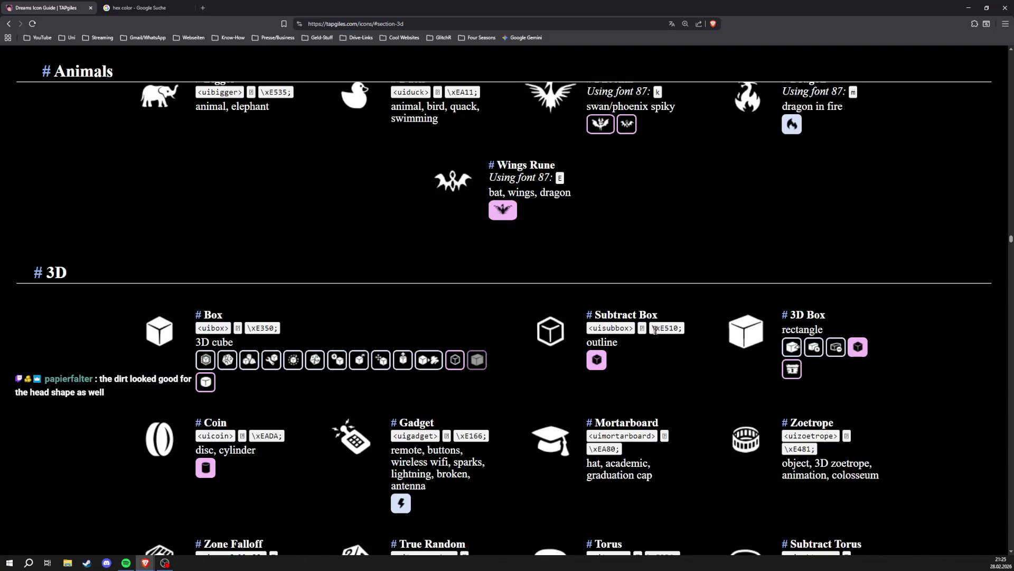
pyautogui.scroll(-5, 525, 376)
pyautogui.scroll(-8, 596, 321)
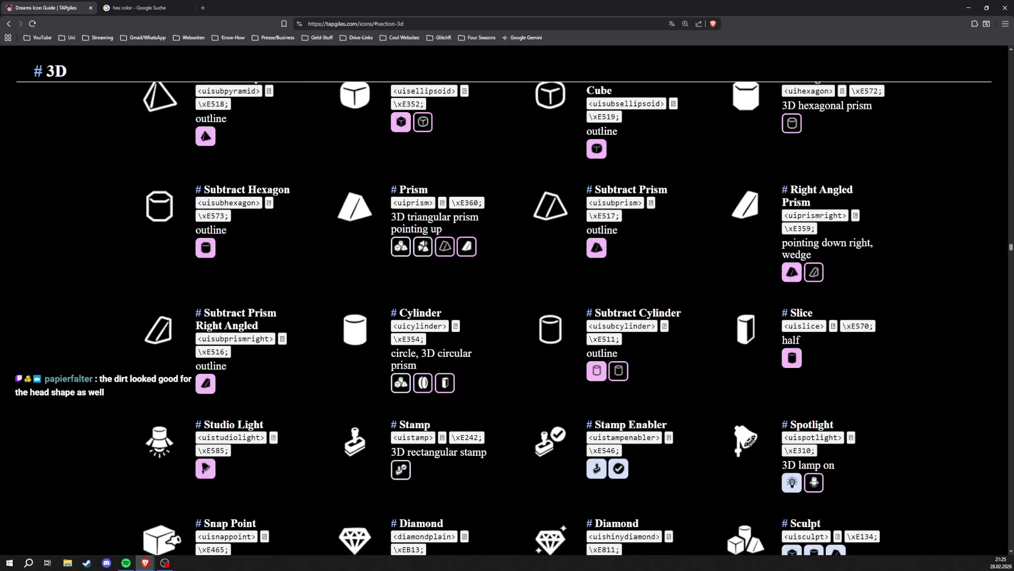
pyautogui.scroll(-7, 492, 375)
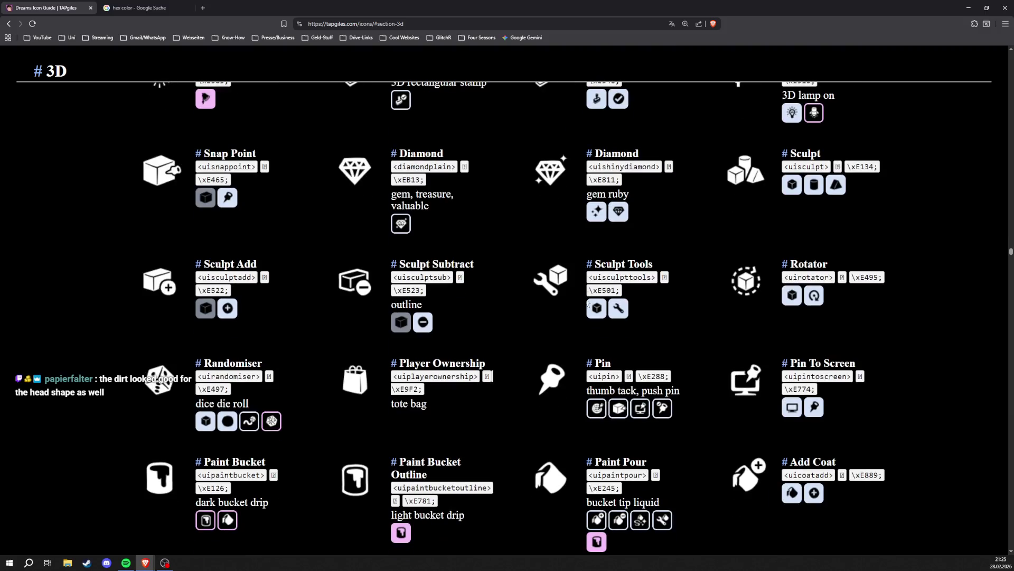
pyautogui.scroll(-2, 492, 375)
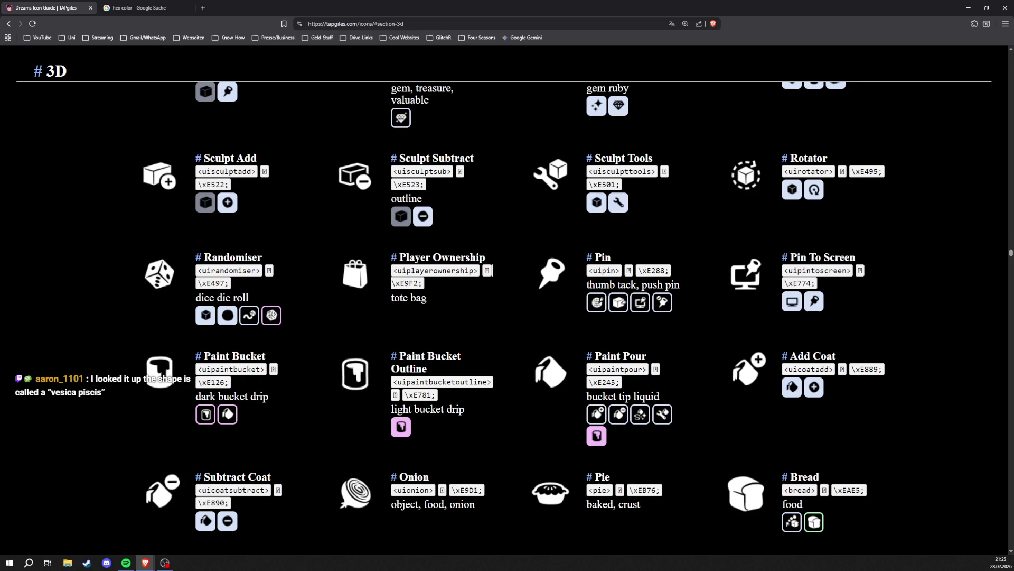
pyautogui.scroll(-7, 492, 270)
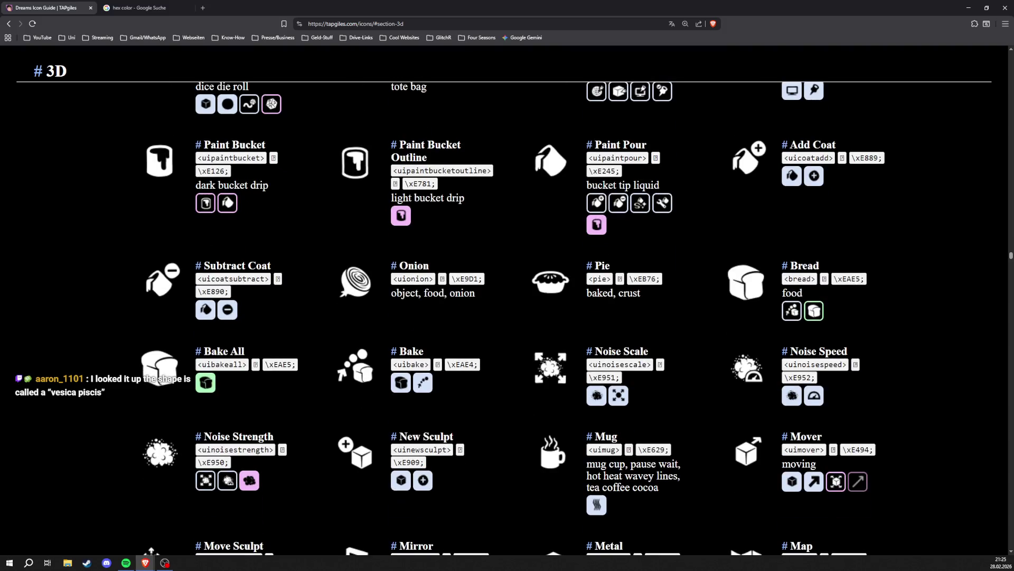
pyautogui.scroll(-2, 511, 319)
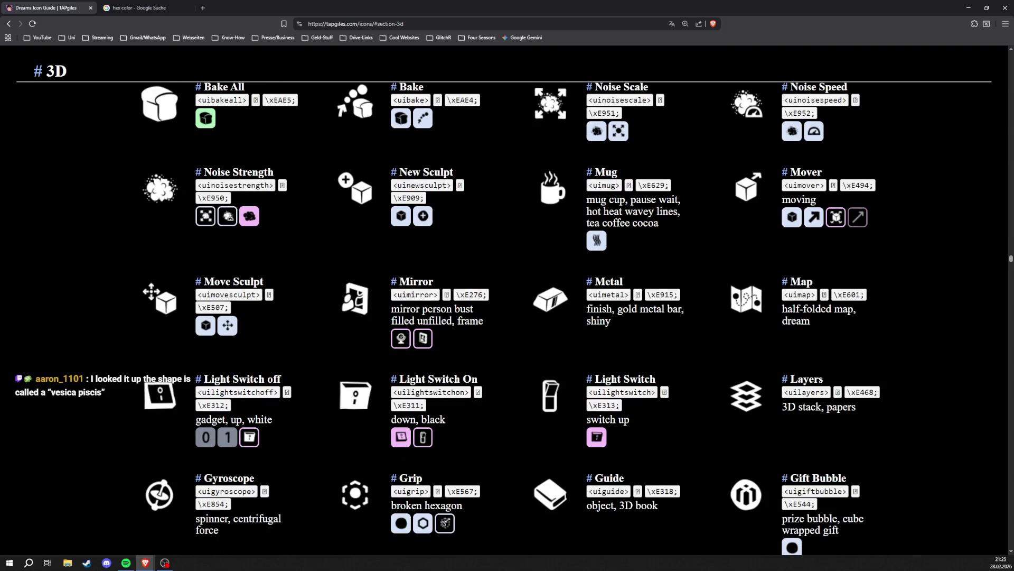
pyautogui.scroll(-5, 550, 320)
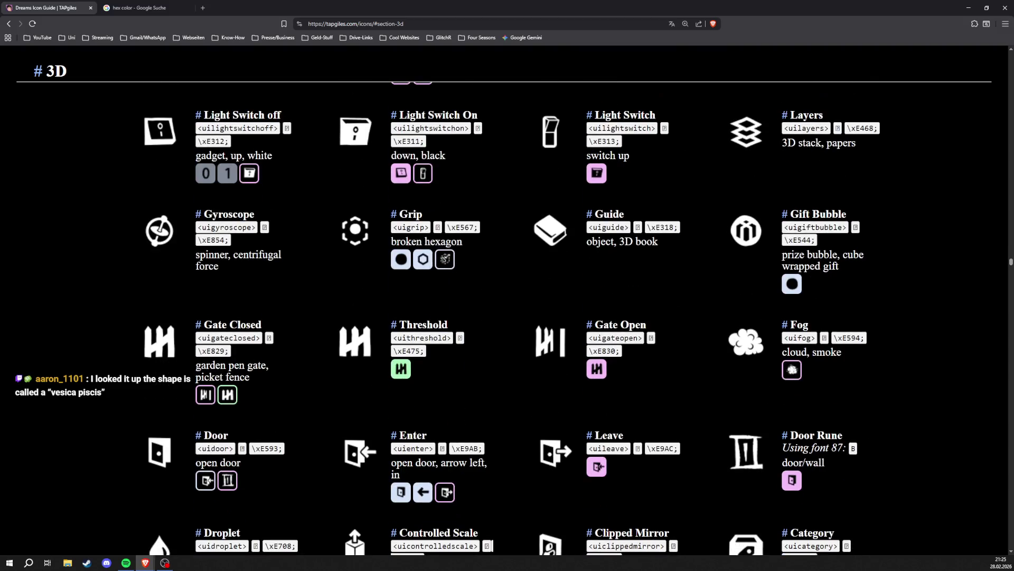
pyautogui.scroll(-2, 535, 314)
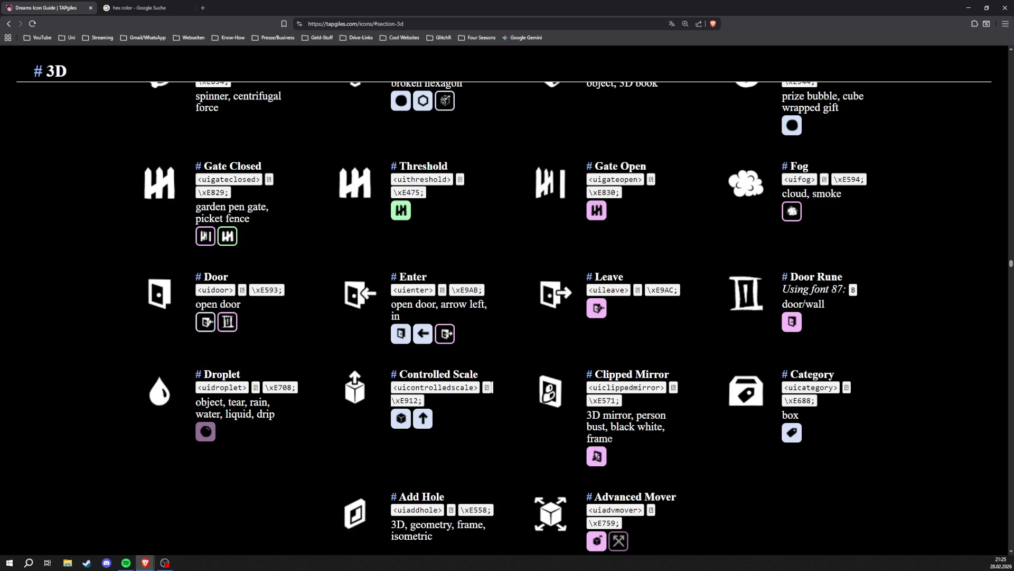
pyautogui.scroll(-3, 504, 317)
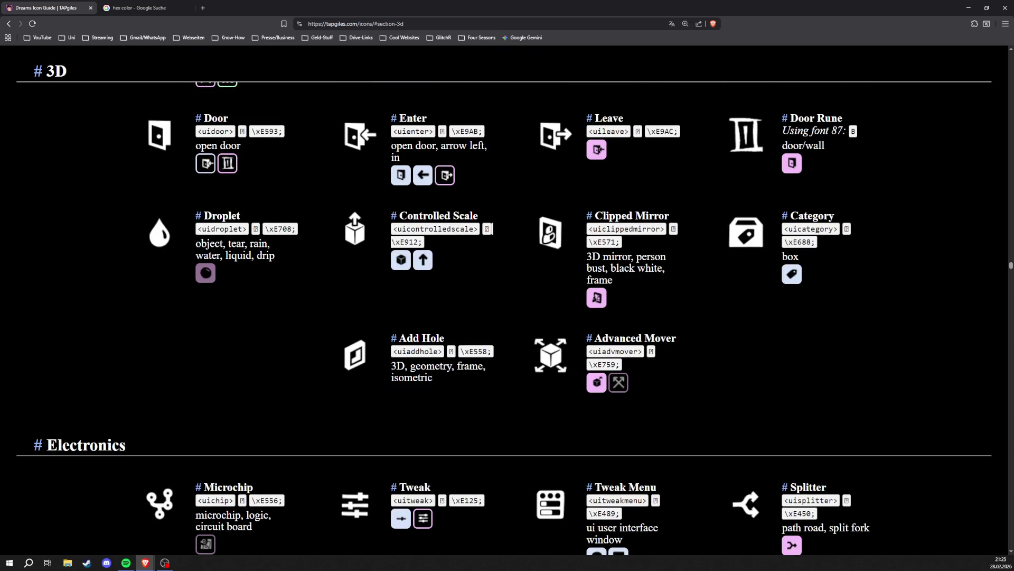
pyautogui.scroll(-7, 493, 229)
pyautogui.scroll(-3, 507, 317)
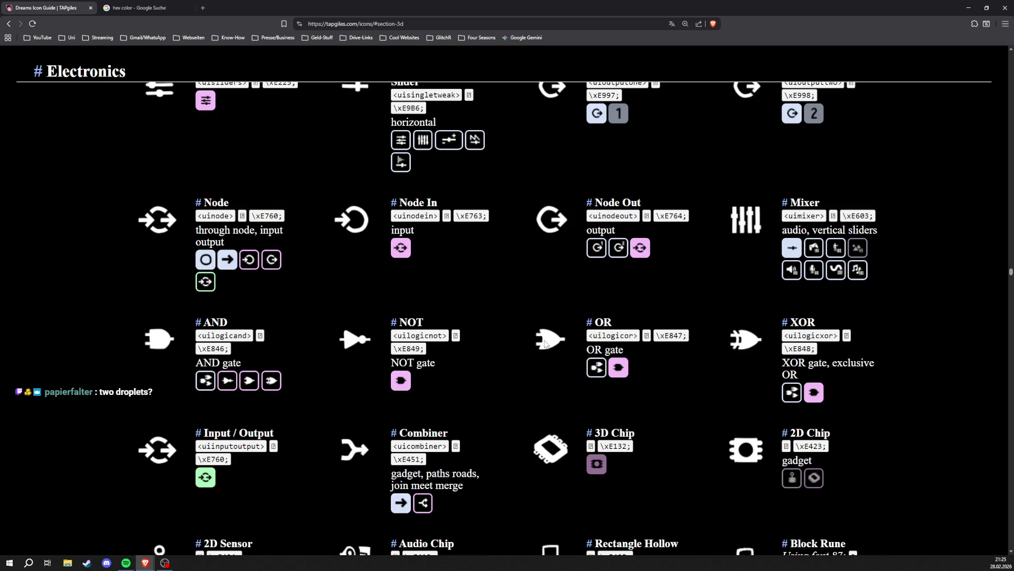
pyautogui.scroll(-2, 542, 345)
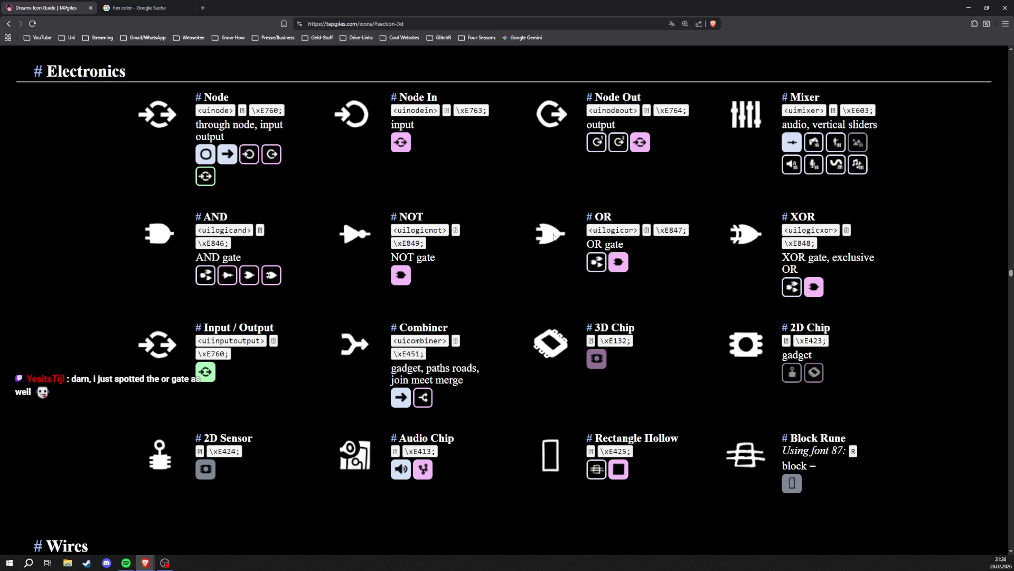
pyautogui.scroll(1, 550, 288)
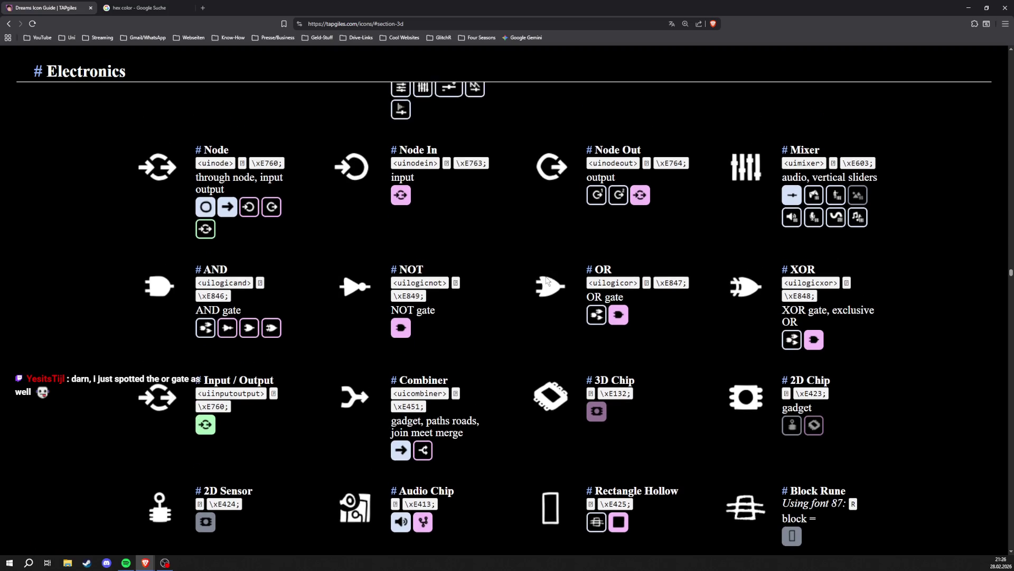
pyautogui.scroll(-6, 549, 288)
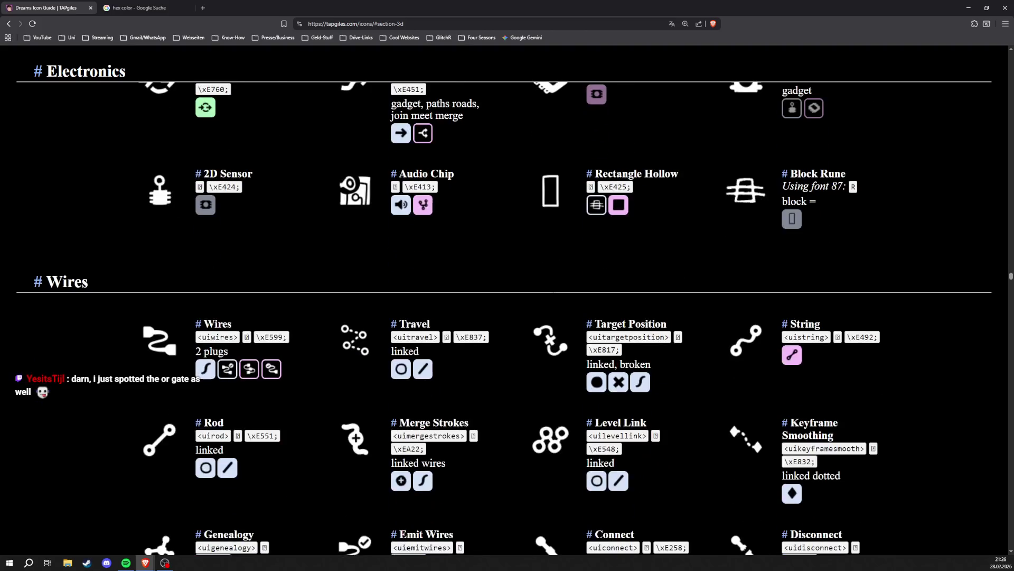
pyautogui.scroll(5, 550, 287)
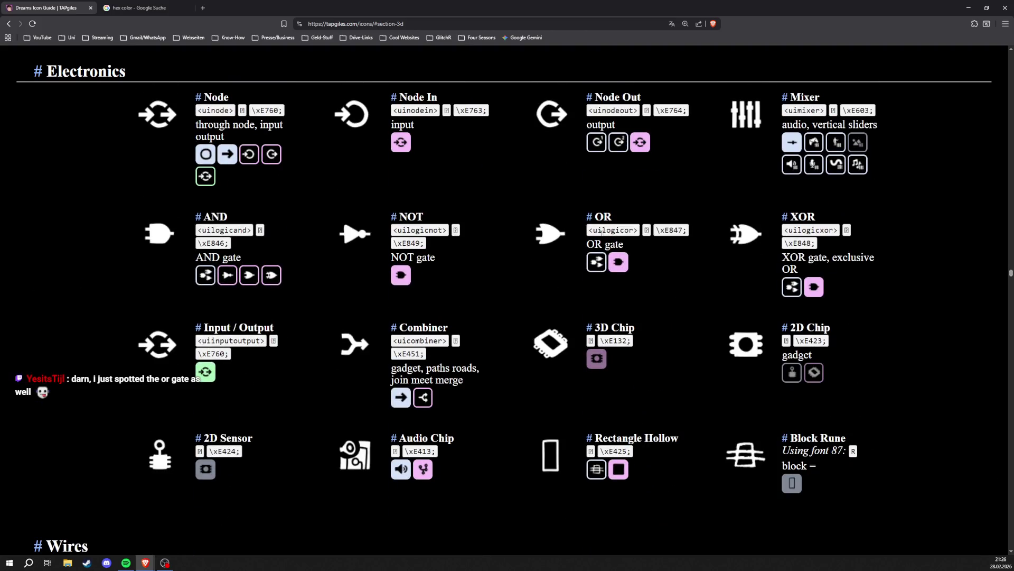
pyautogui.scroll(-4, 602, 231)
pyautogui.scroll(7, 602, 232)
pyautogui.scroll(-1, 603, 231)
pyautogui.scroll(-10, 603, 231)
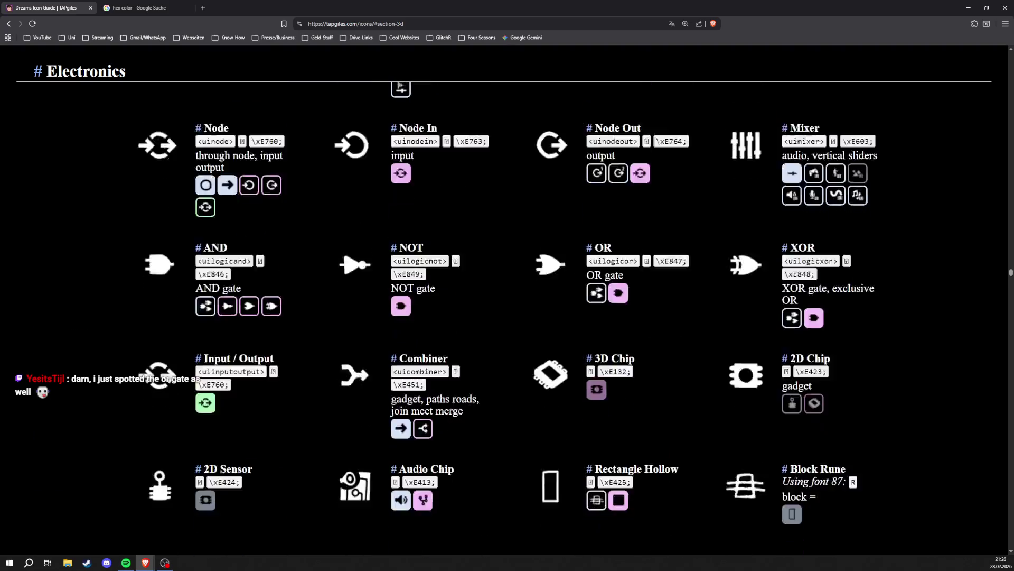
pyautogui.scroll(-6, 614, 298)
pyautogui.scroll(1, 615, 299)
pyautogui.scroll(-5, 614, 298)
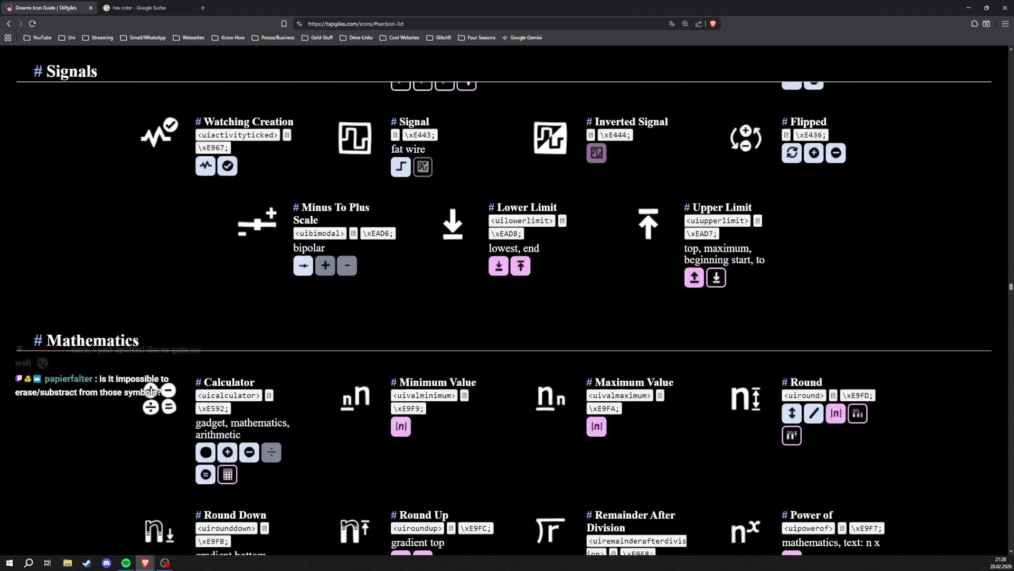
pyautogui.scroll(-5, 615, 299)
pyautogui.scroll(-5, 507, 317)
pyautogui.scroll(-9, 593, 305)
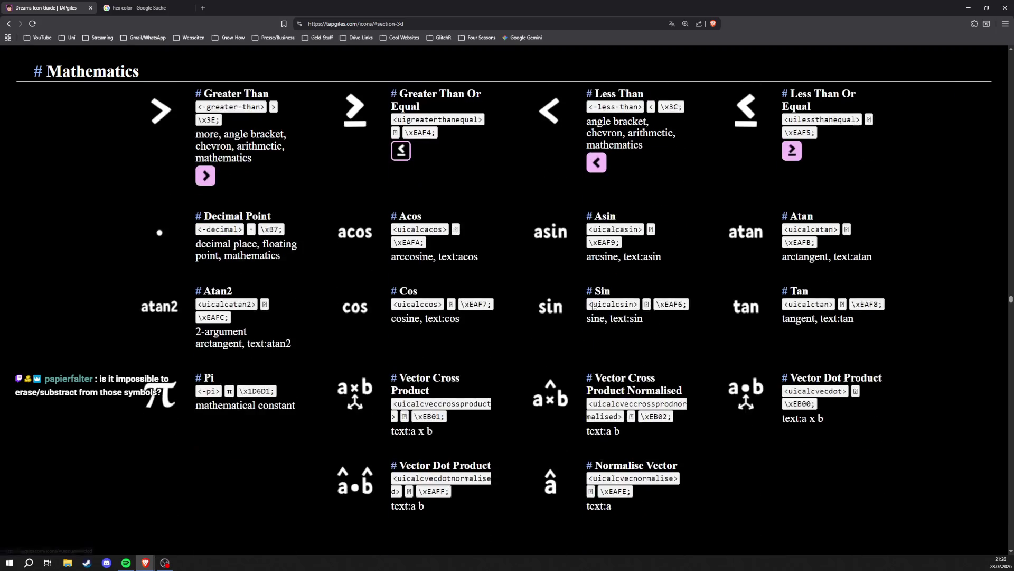
pyautogui.scroll(-10, 593, 305)
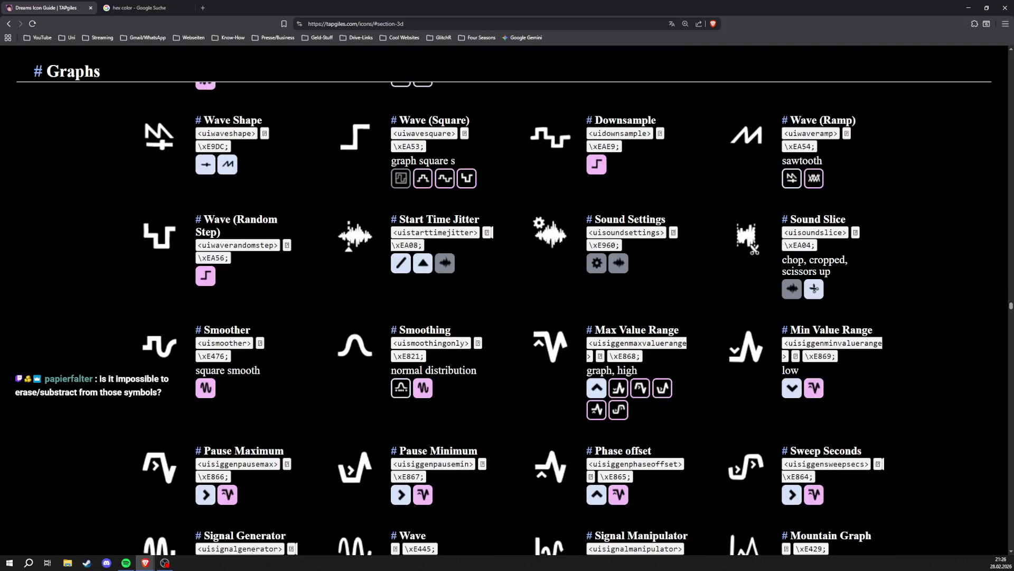
pyautogui.scroll(-13, 593, 305)
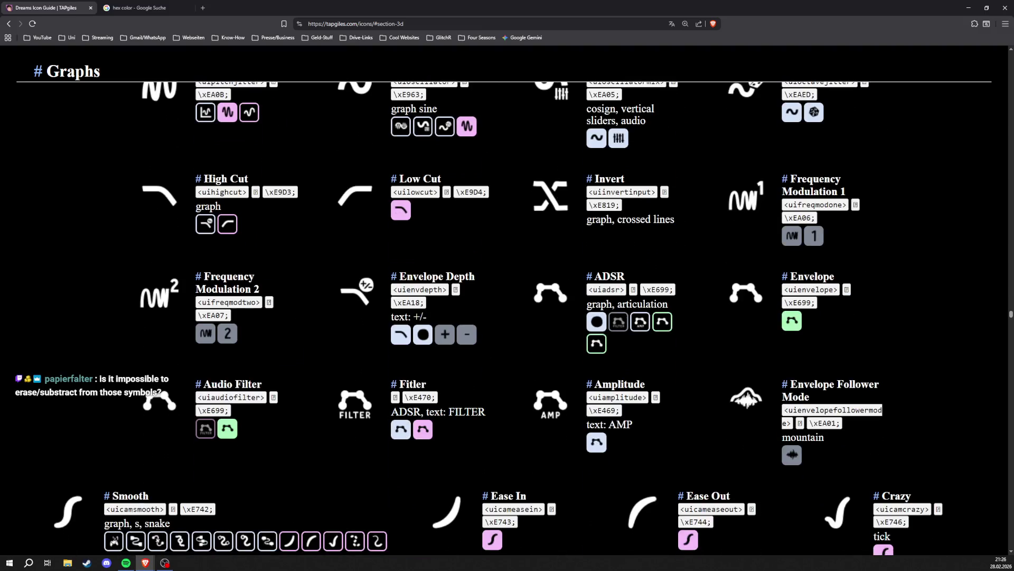
pyautogui.scroll(-4, 592, 305)
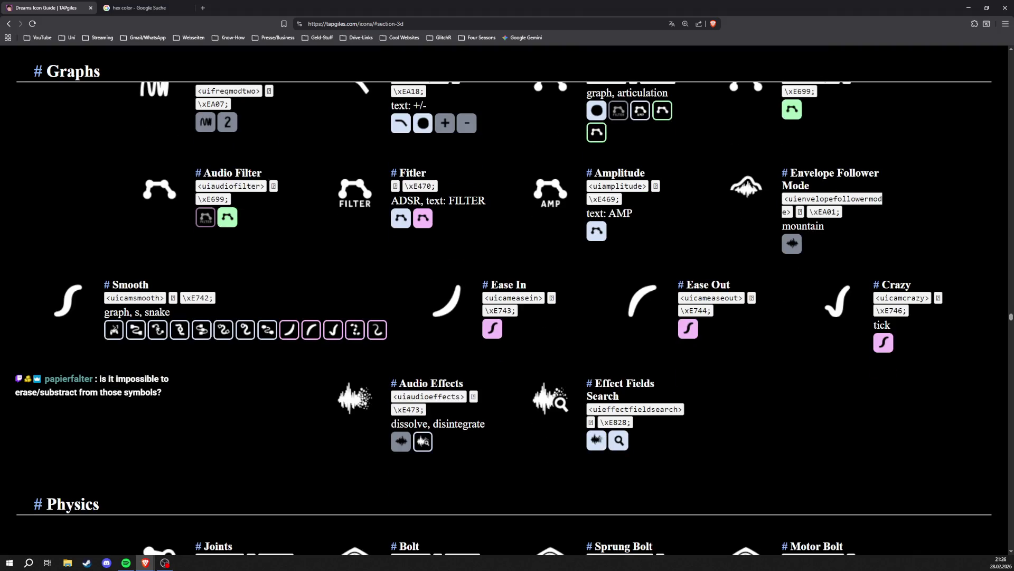
pyautogui.scroll(-4, 593, 305)
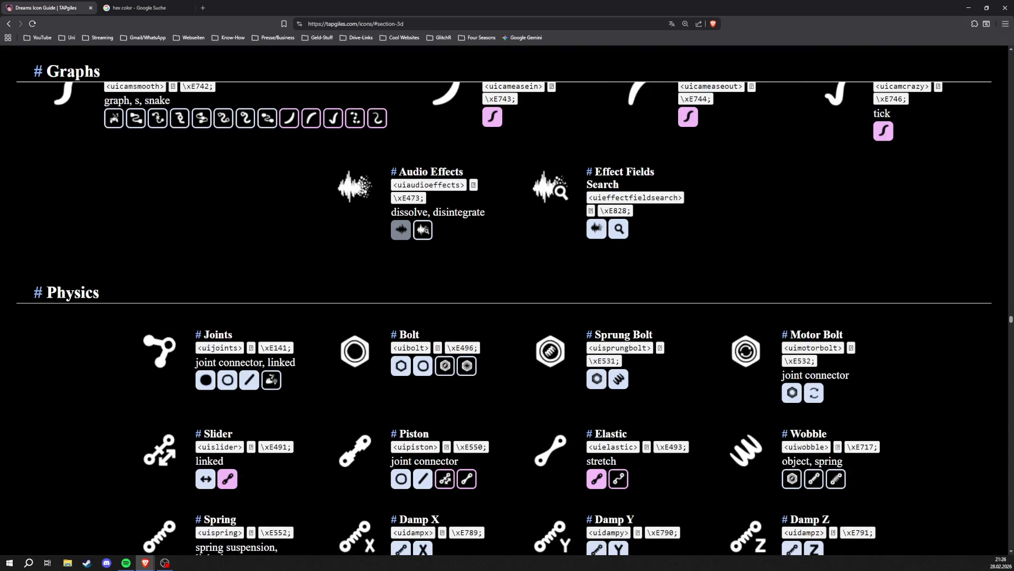
pyautogui.scroll(-12, 593, 305)
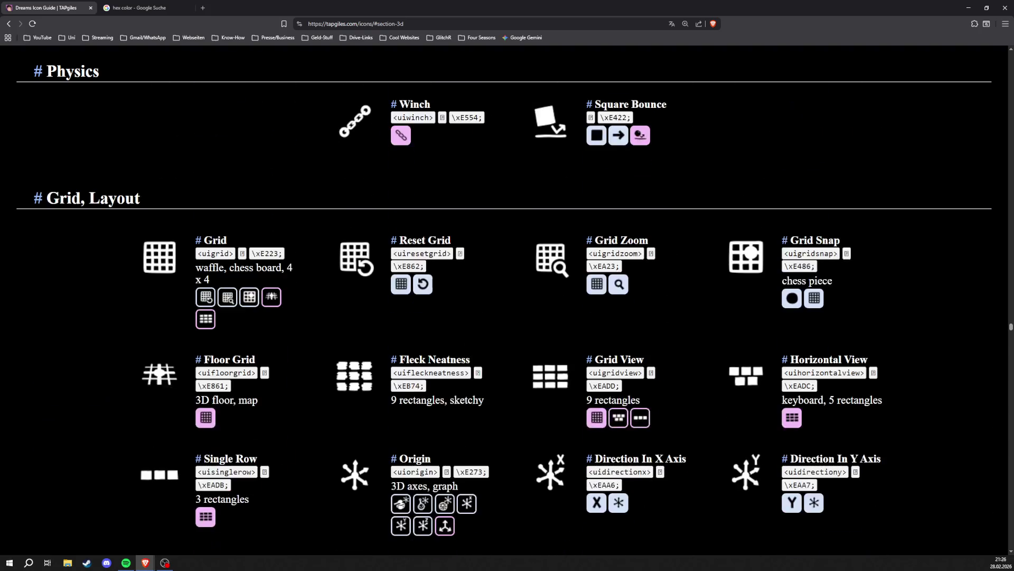
pyautogui.scroll(-9, 593, 305)
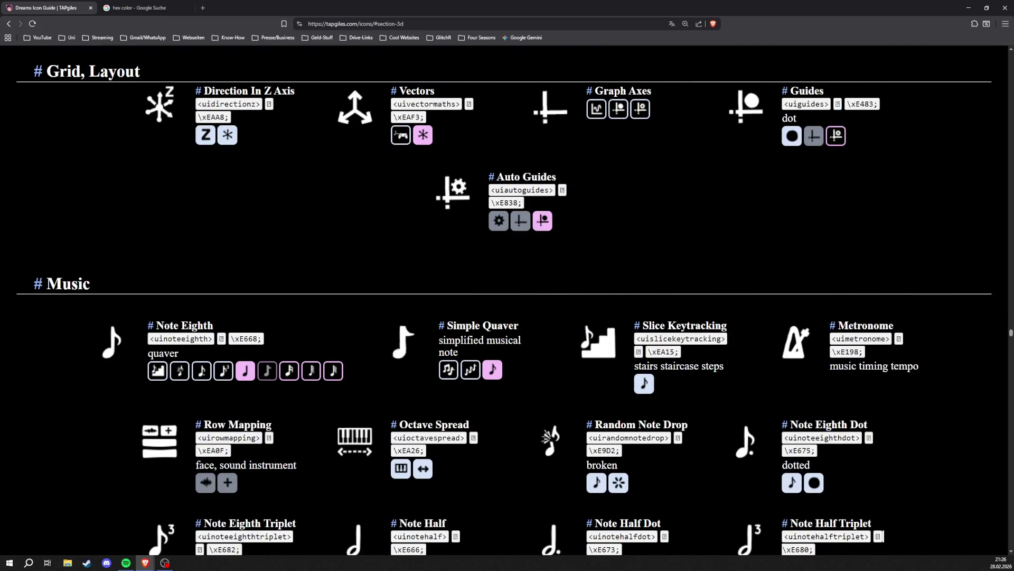
pyautogui.scroll(-4, 592, 305)
pyautogui.scroll(-6, 504, 310)
pyautogui.scroll(-2, 504, 311)
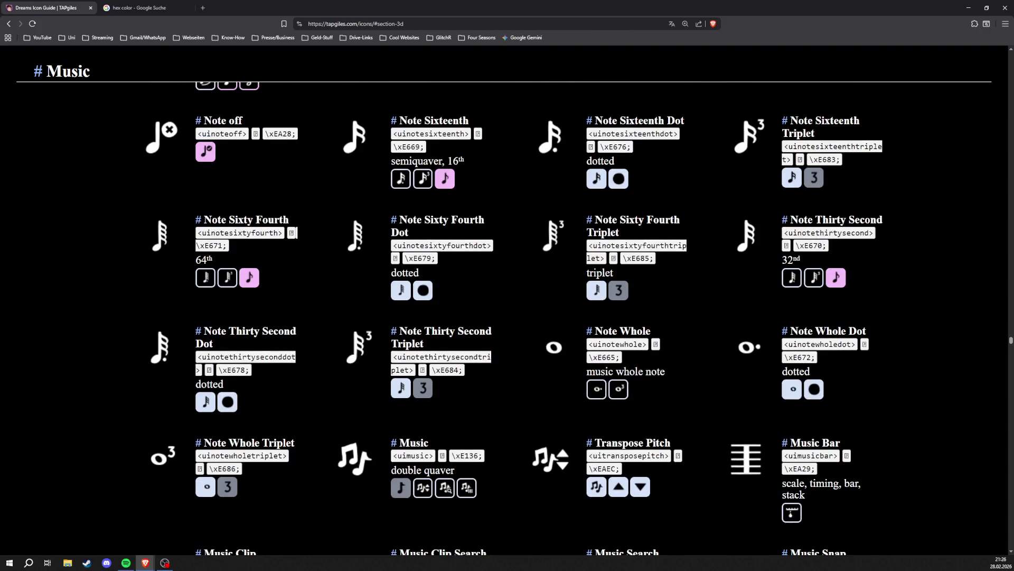
pyautogui.scroll(-3, 492, 407)
pyautogui.scroll(-9, 492, 408)
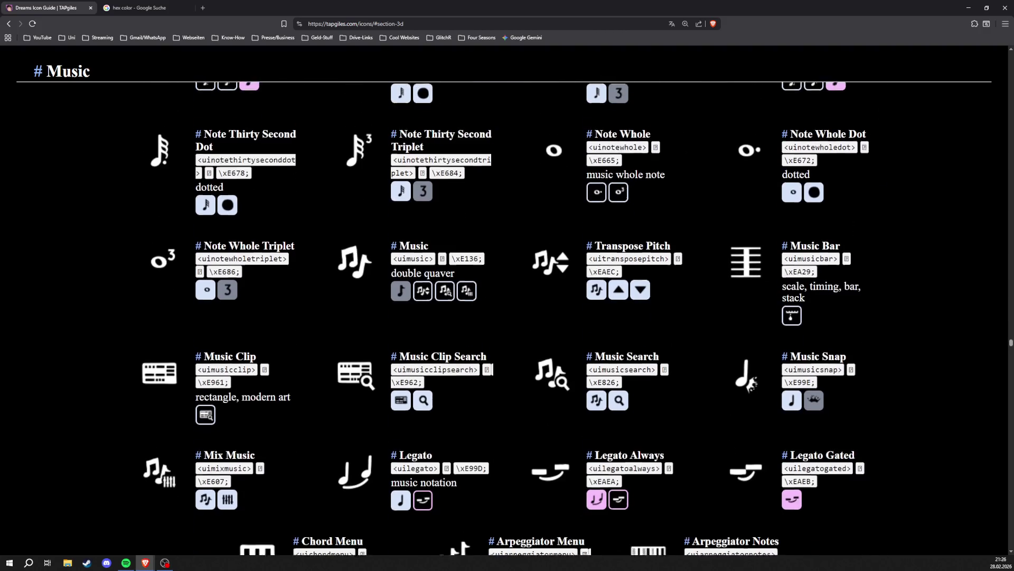
pyautogui.scroll(-4, 504, 317)
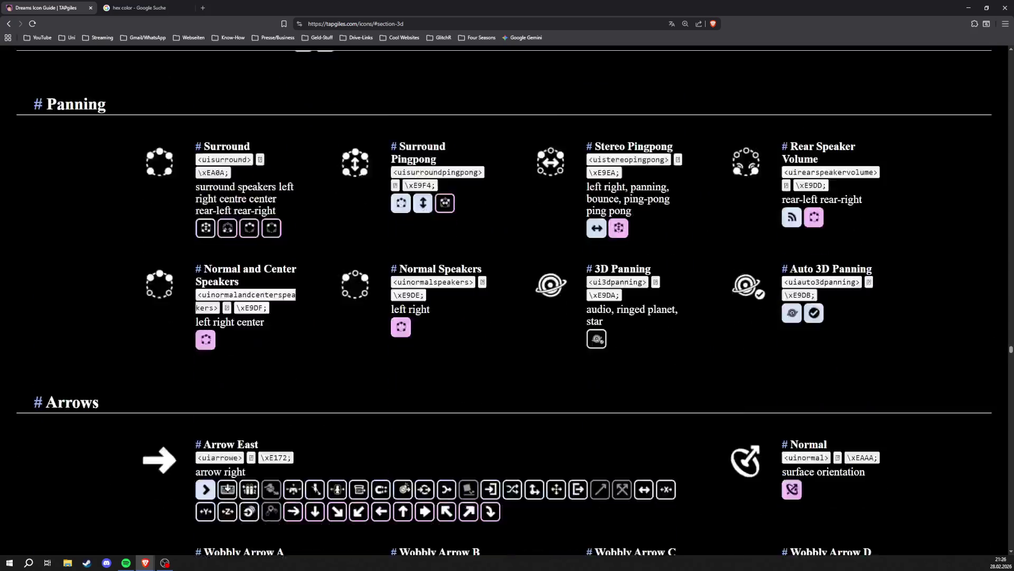
pyautogui.scroll(-6, 504, 317)
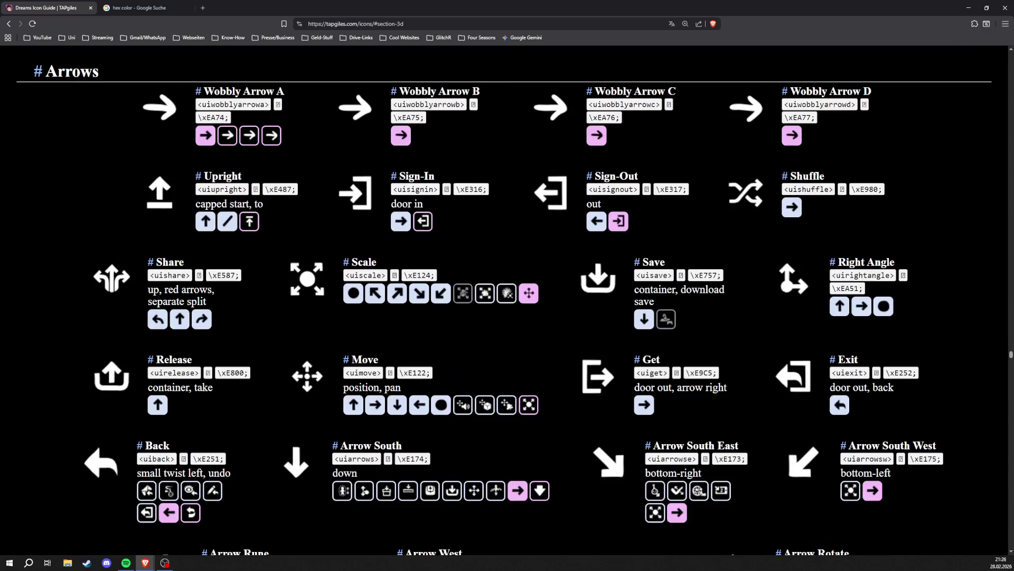
pyautogui.scroll(-8, 504, 317)
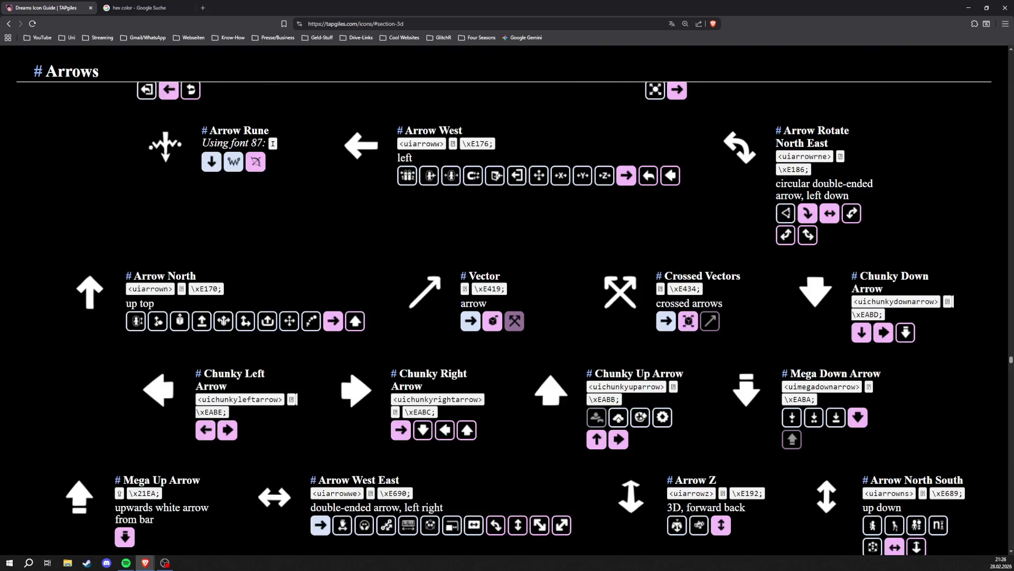
pyautogui.scroll(-7, 504, 317)
pyautogui.scroll(5, 504, 317)
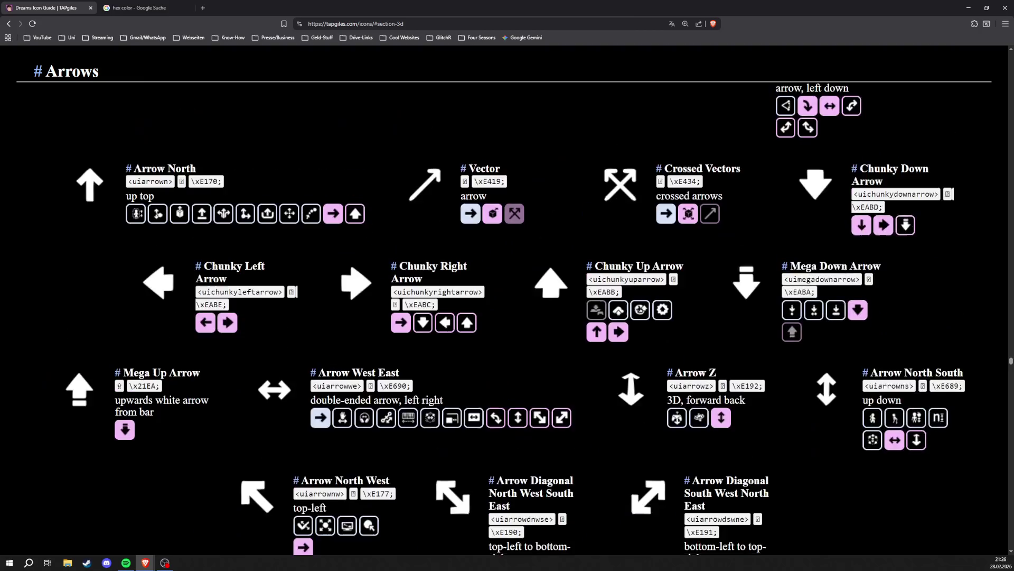
pyautogui.scroll(-2, 504, 317)
pyautogui.scroll(-3, 504, 317)
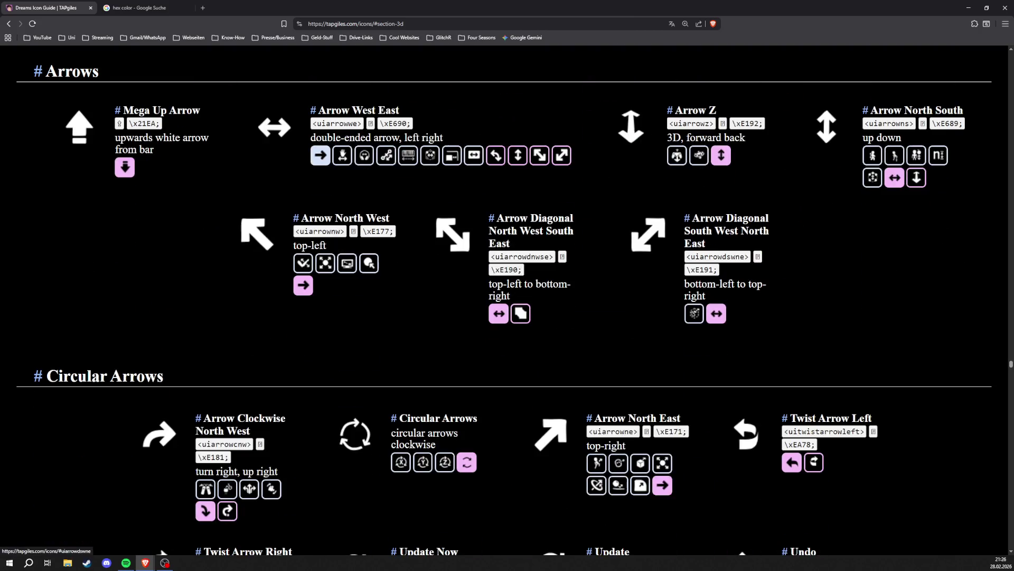
pyautogui.scroll(-6, 558, 323)
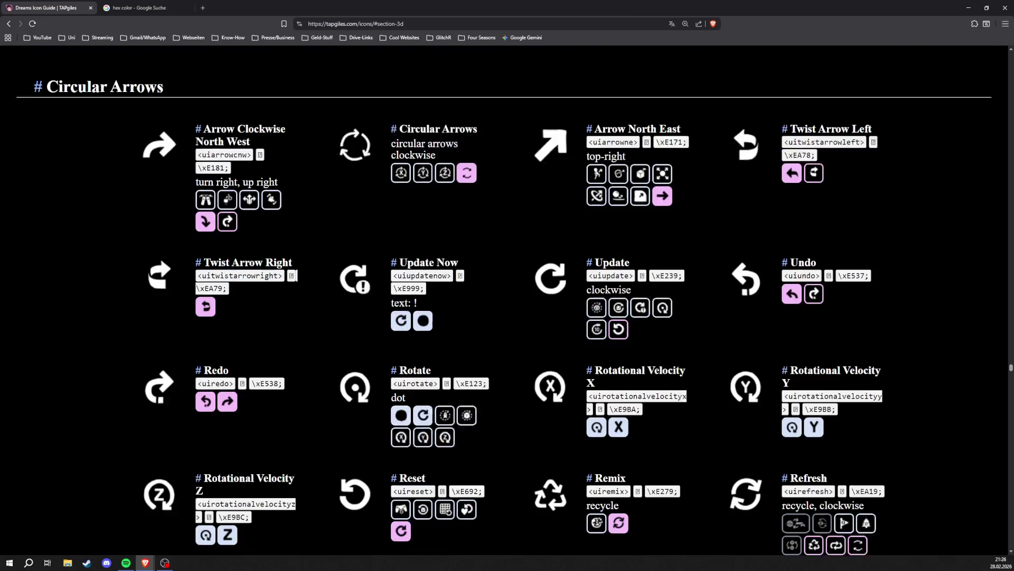
pyautogui.scroll(-11, 559, 324)
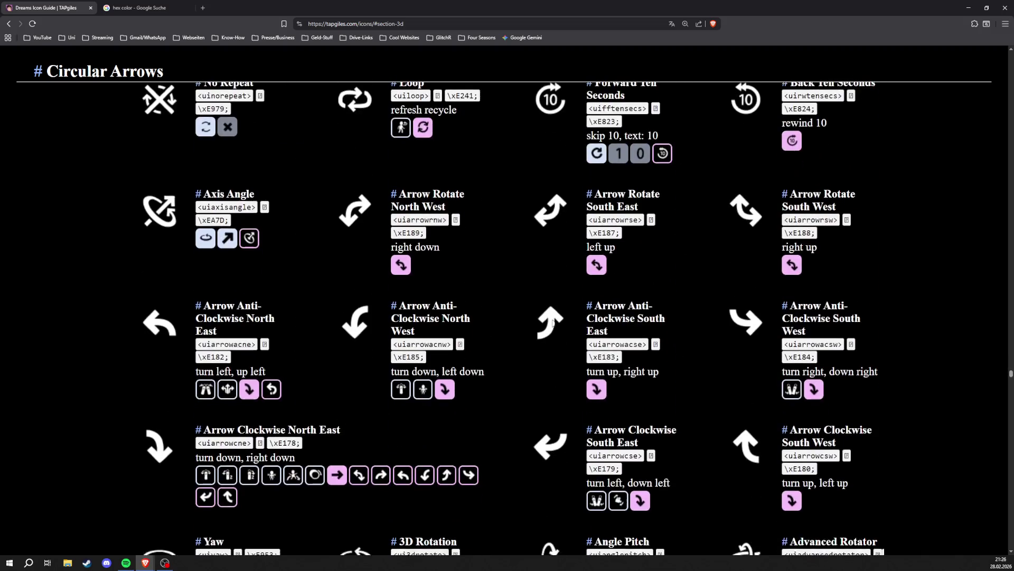
pyautogui.scroll(-8, 558, 324)
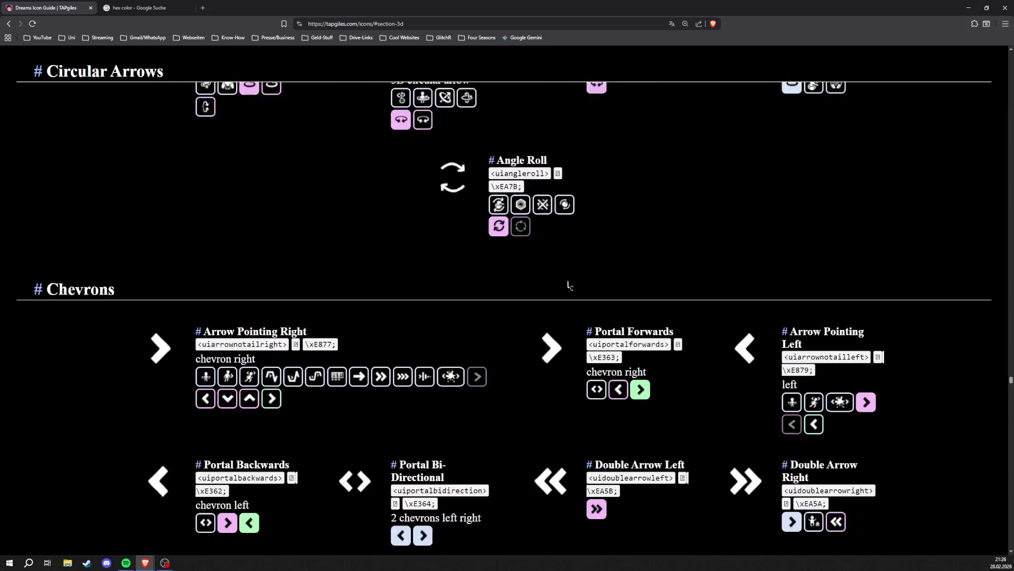
pyautogui.scroll(-11, 434, 123)
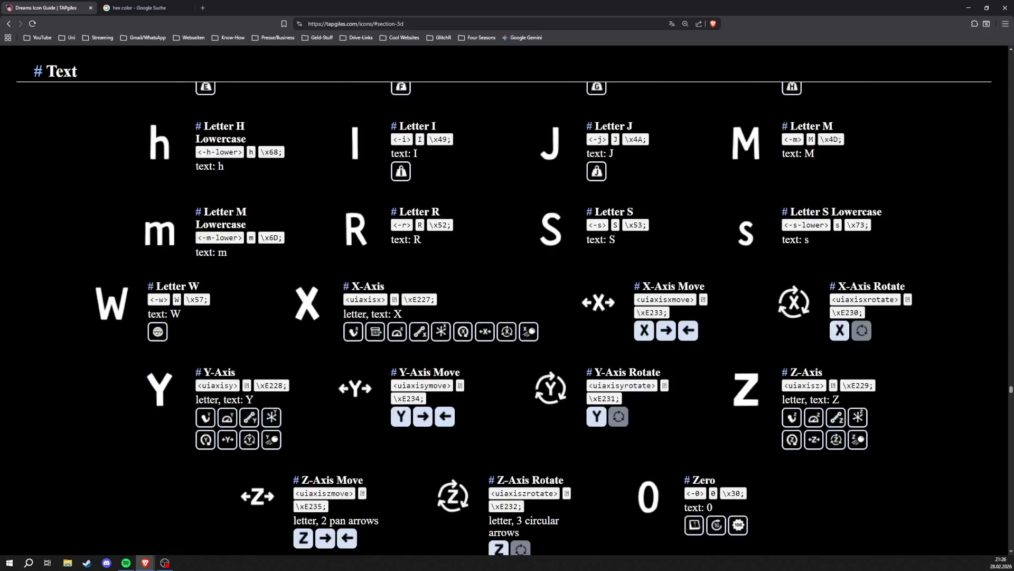
pyautogui.scroll(-4, 433, 123)
pyautogui.scroll(-11, 497, 317)
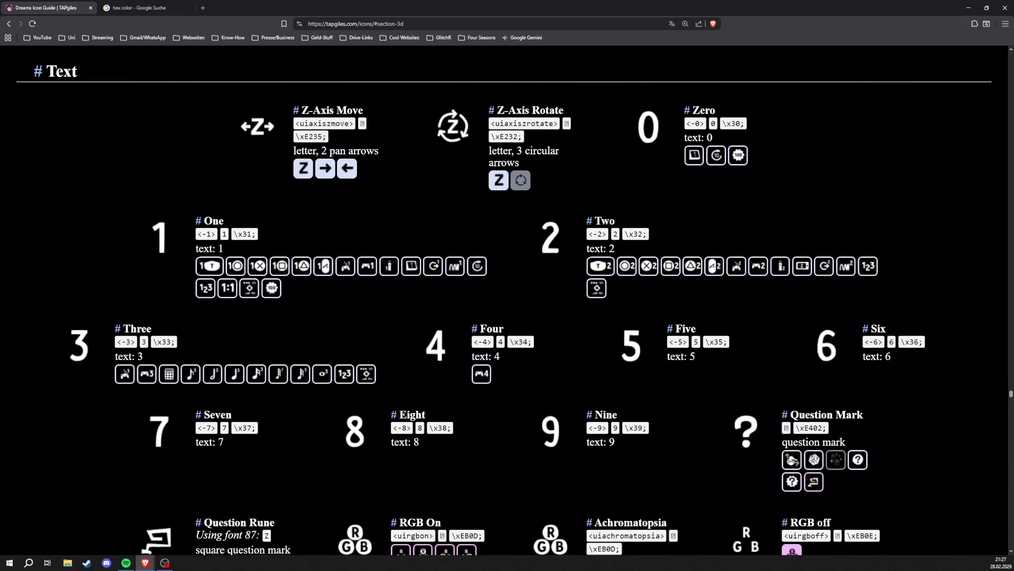
pyautogui.scroll(-1, 357, 360)
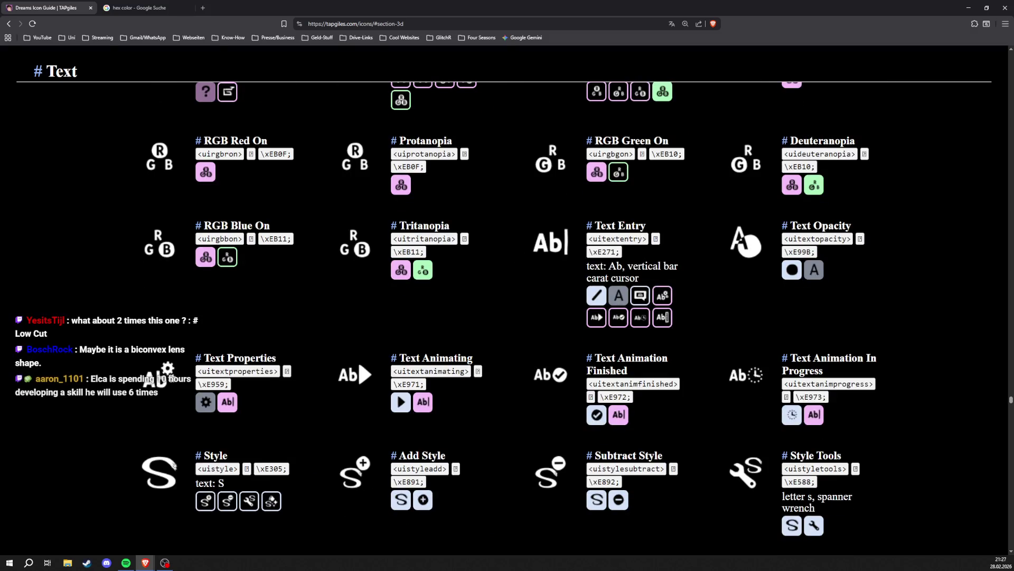
pyautogui.scroll(-2, 520, 349)
pyautogui.scroll(-3, 519, 345)
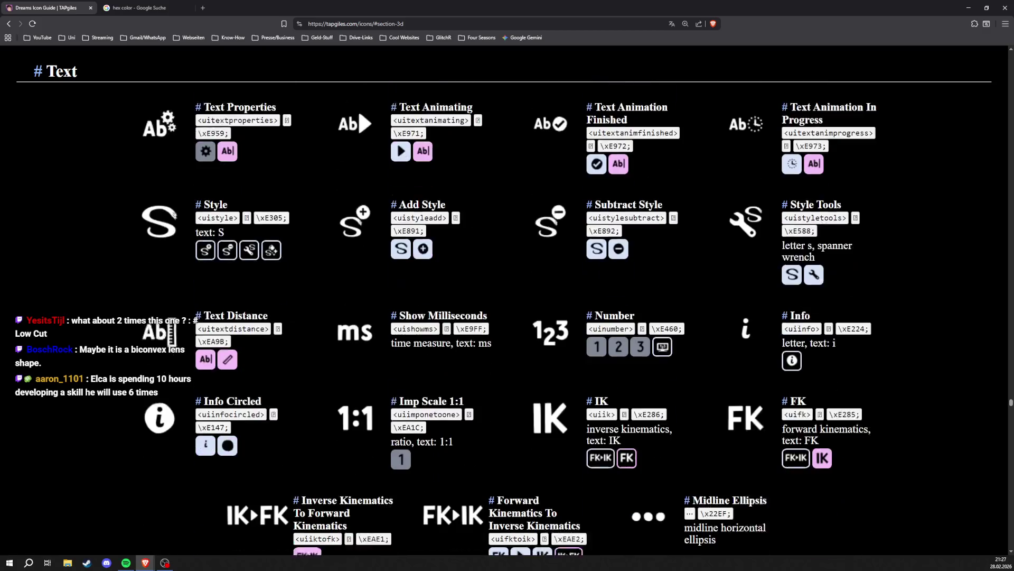
# - Scroll the icon guide past the Text, Camera and Screen sections to the Solid Circle icons
pyautogui.scroll(-6, 528, 348)
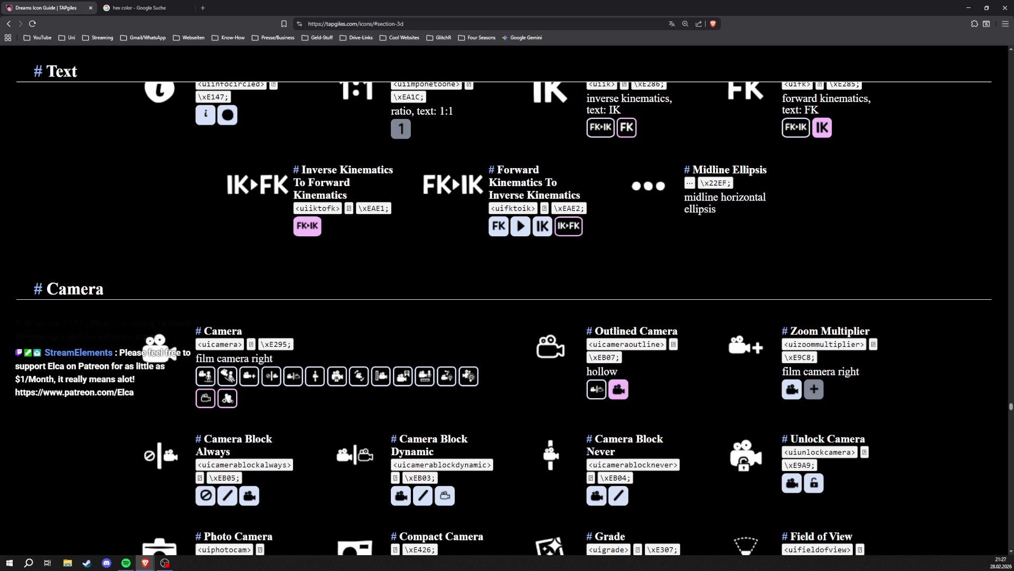
pyautogui.scroll(-8, 504, 317)
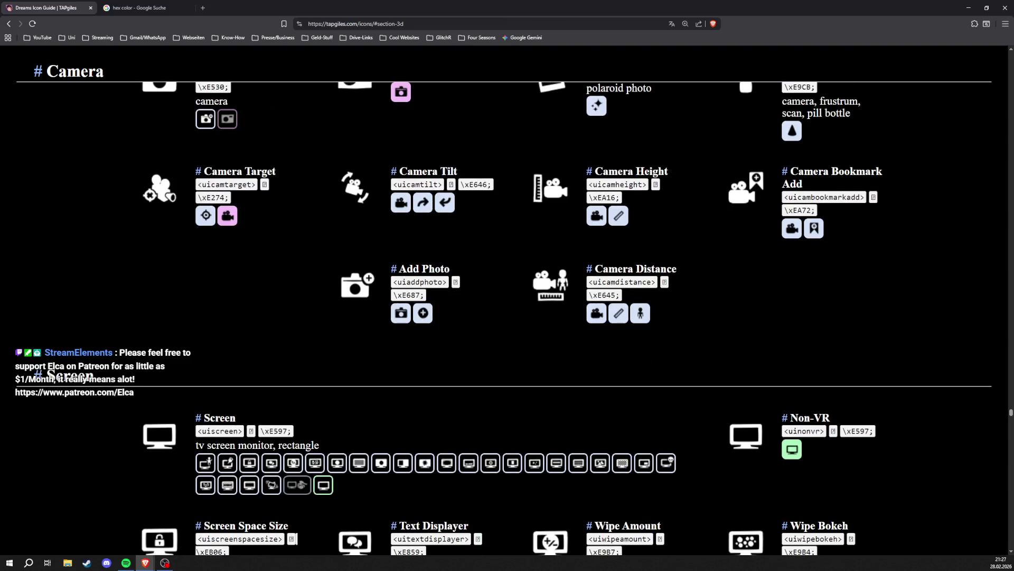
pyautogui.scroll(-6, 501, 344)
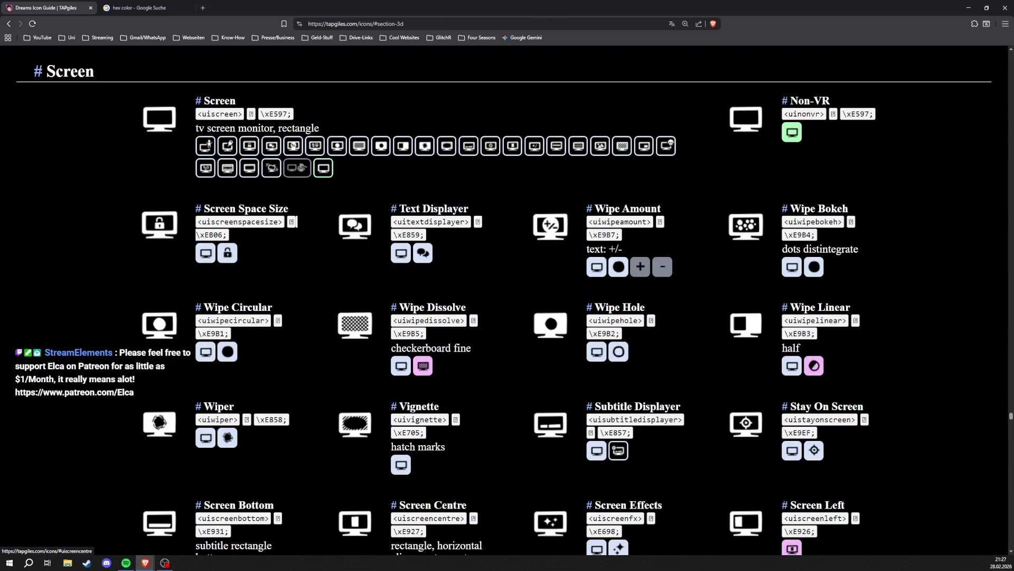
pyautogui.scroll(-5, 501, 343)
pyautogui.scroll(-14, 501, 344)
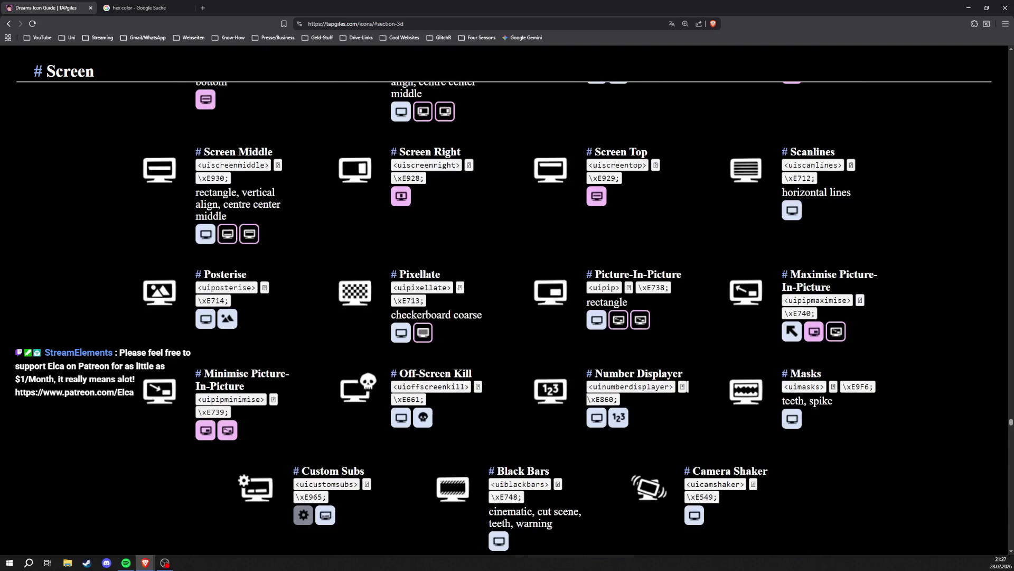
pyautogui.scroll(-9, 501, 344)
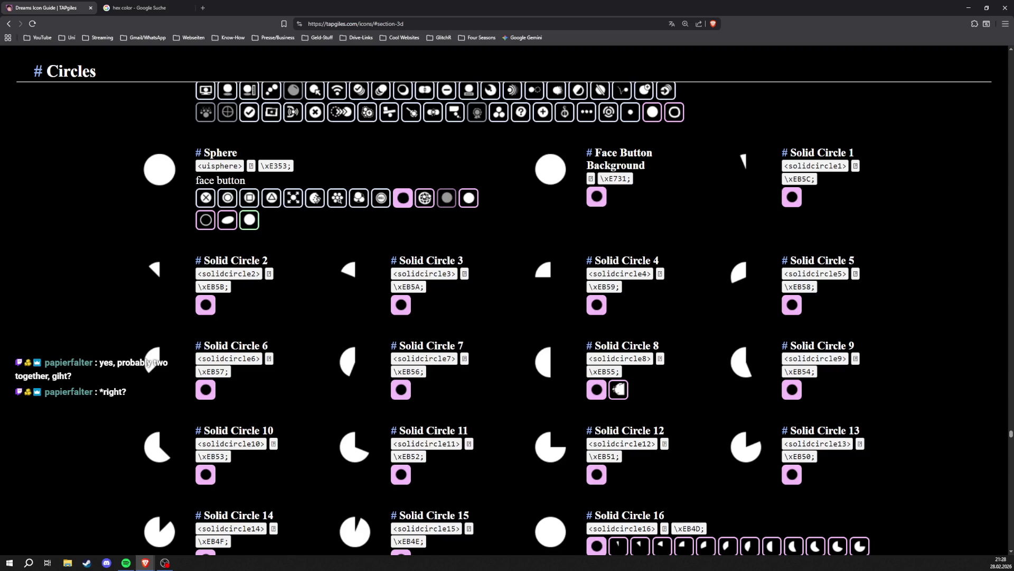
pyautogui.scroll(1, 792, 166)
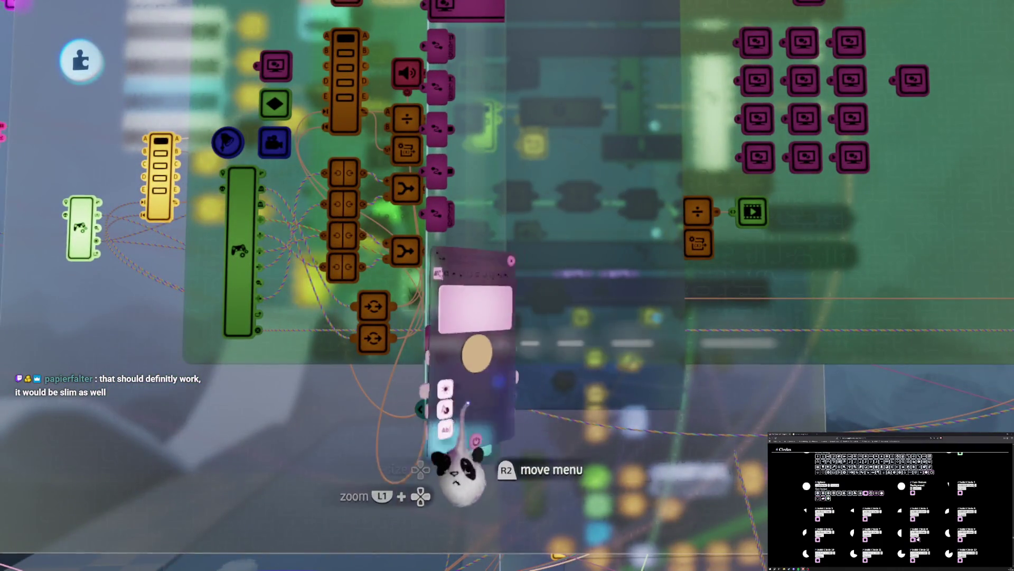
# - Show the journal's Outfit Hats grid alongside the dialogue gadget's list of text entries
pyautogui.press('Escape')
pyautogui.press('Tab')
pyautogui.press('Tab')
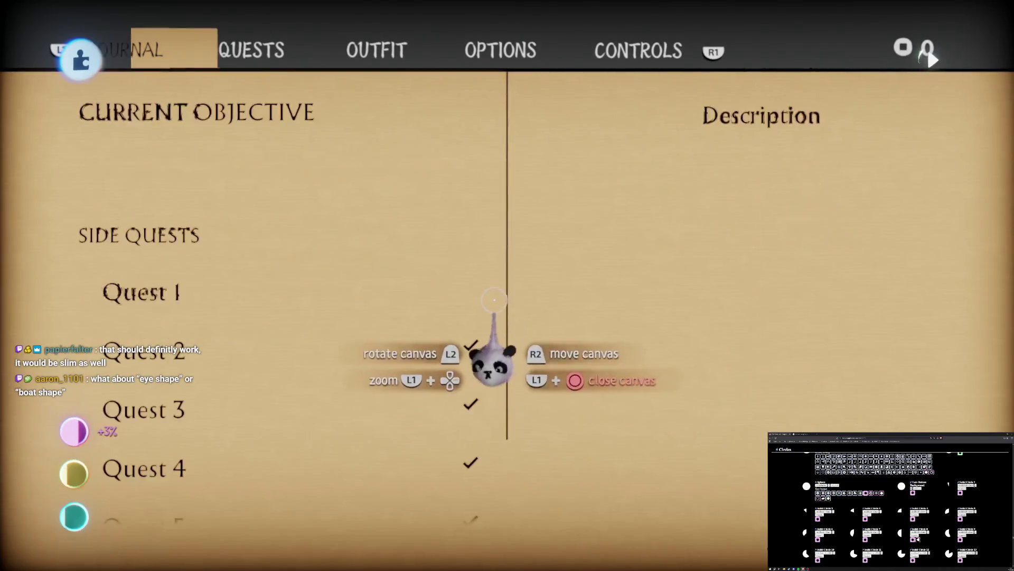
pyautogui.click(508, 299)
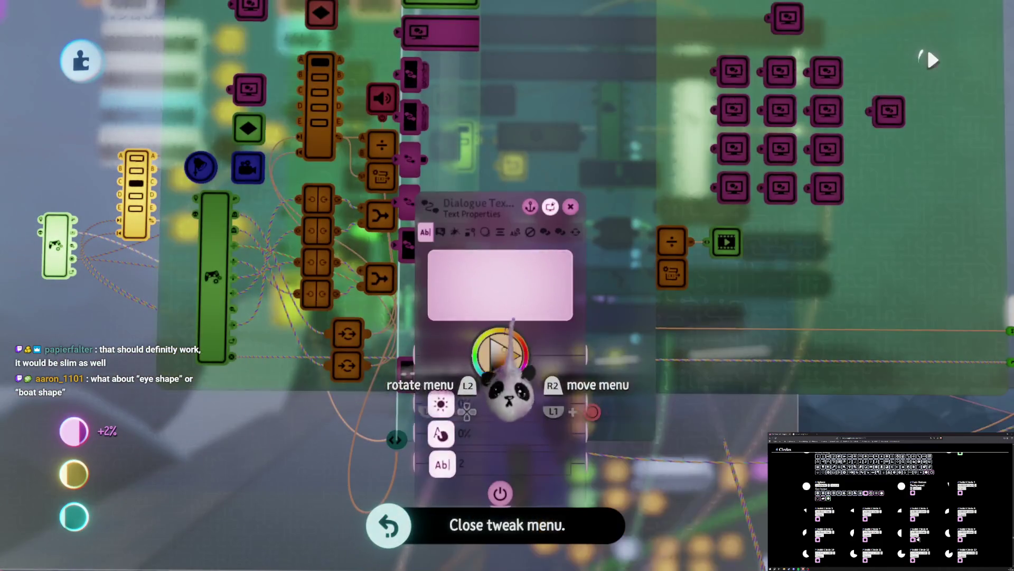
pyautogui.hotkey('shift', 'Tab')
pyautogui.press('Escape')
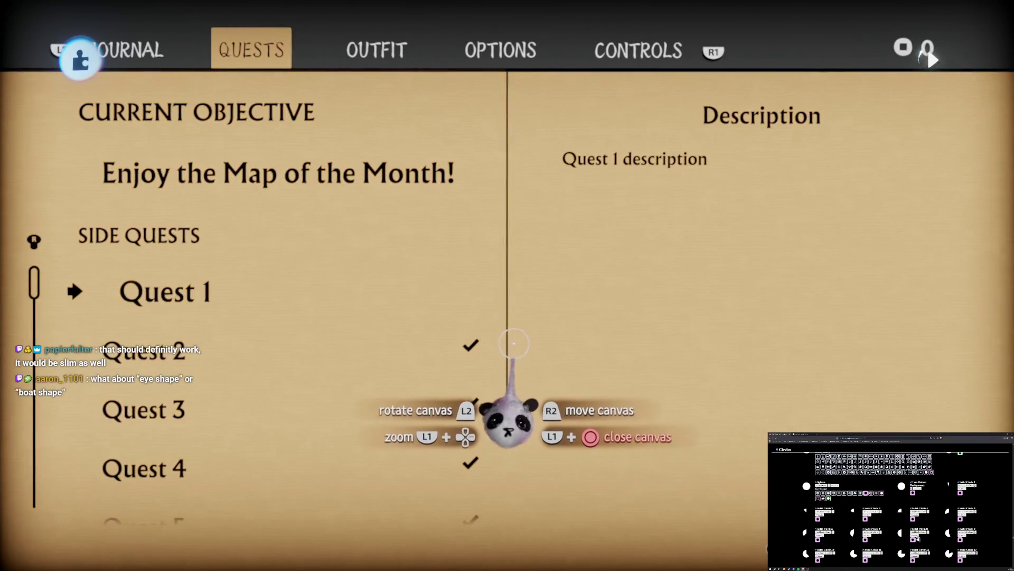
pyautogui.press('Tab')
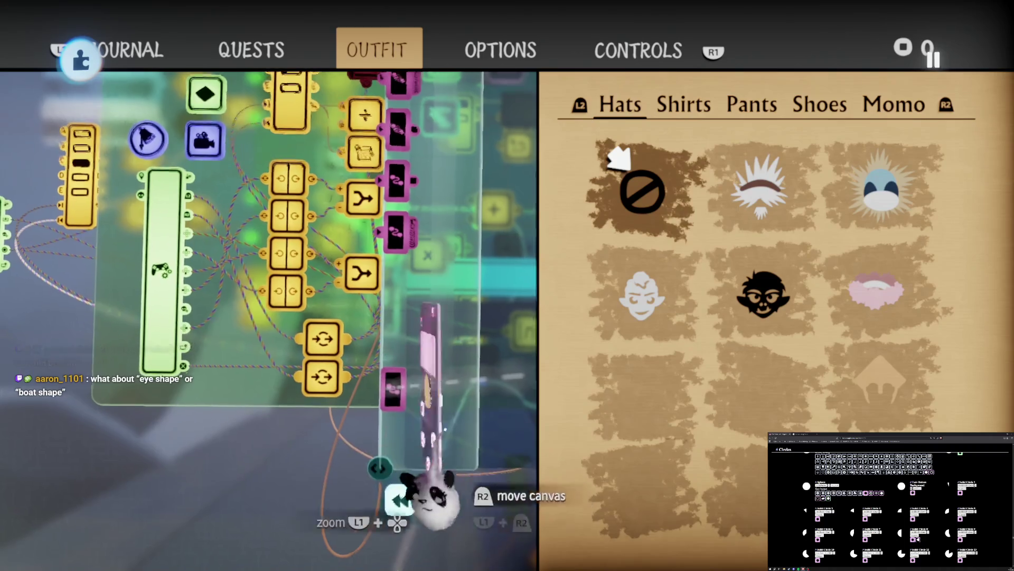
pyautogui.click(396, 390)
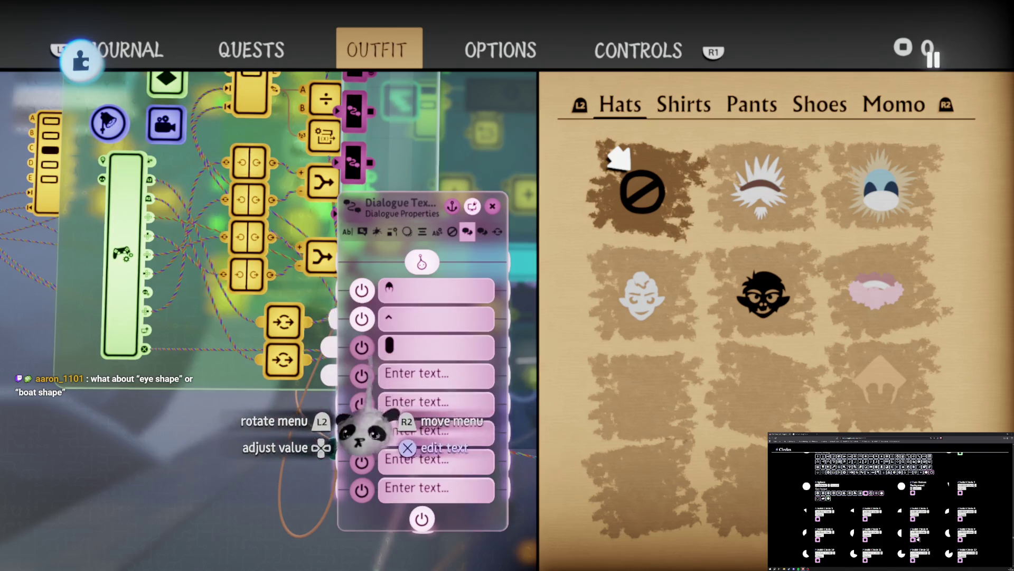
# - Start editing a dialogue text entry and type '<>' and 'color' on the on-screen keyboard
pyautogui.press('Escape')
pyautogui.press('Tab')
pyautogui.write('<>')
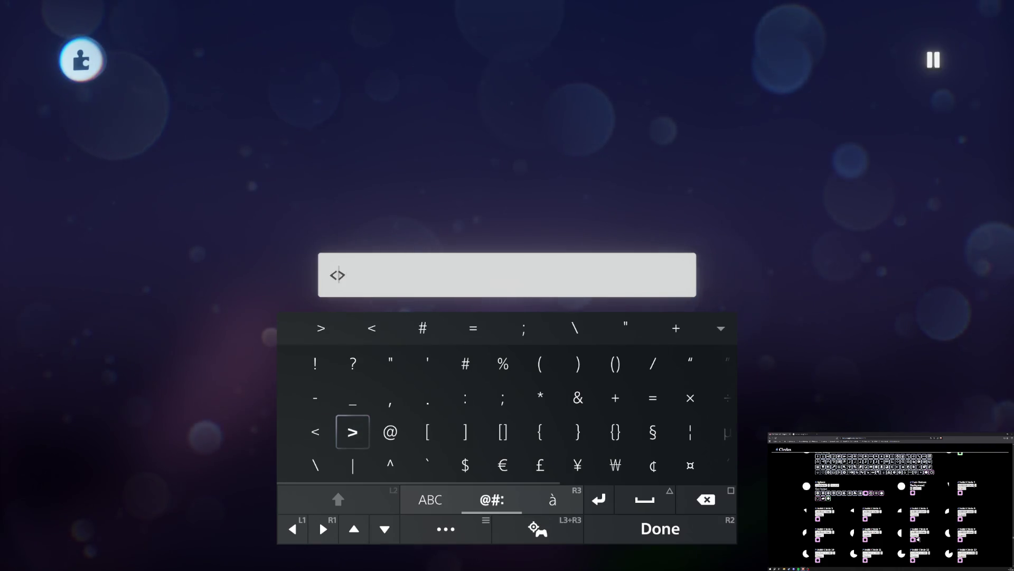
pyautogui.press('Tab')
pyautogui.press('Tab')
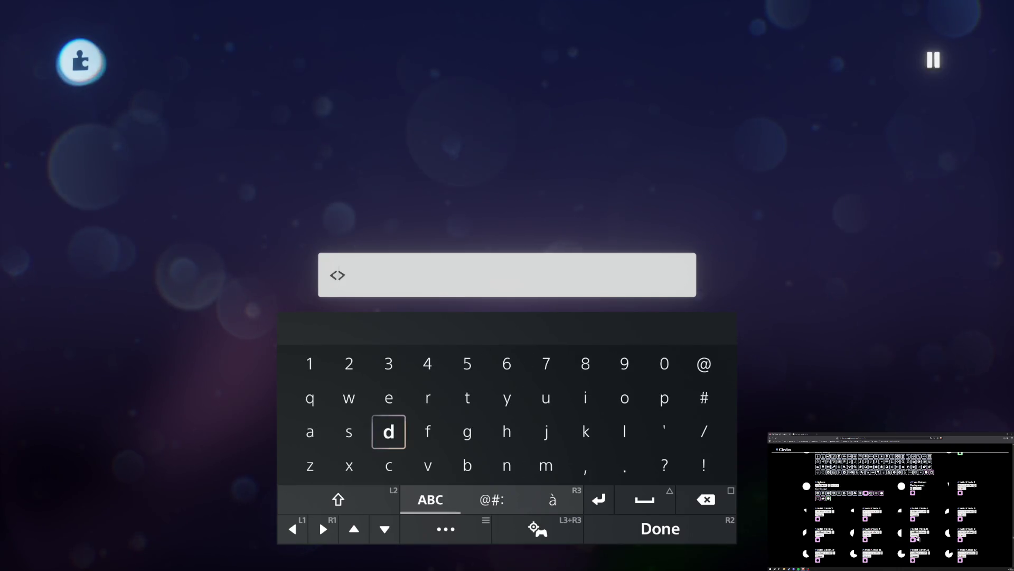
pyautogui.press('Right')
pyautogui.write('c')
pyautogui.press('Right')
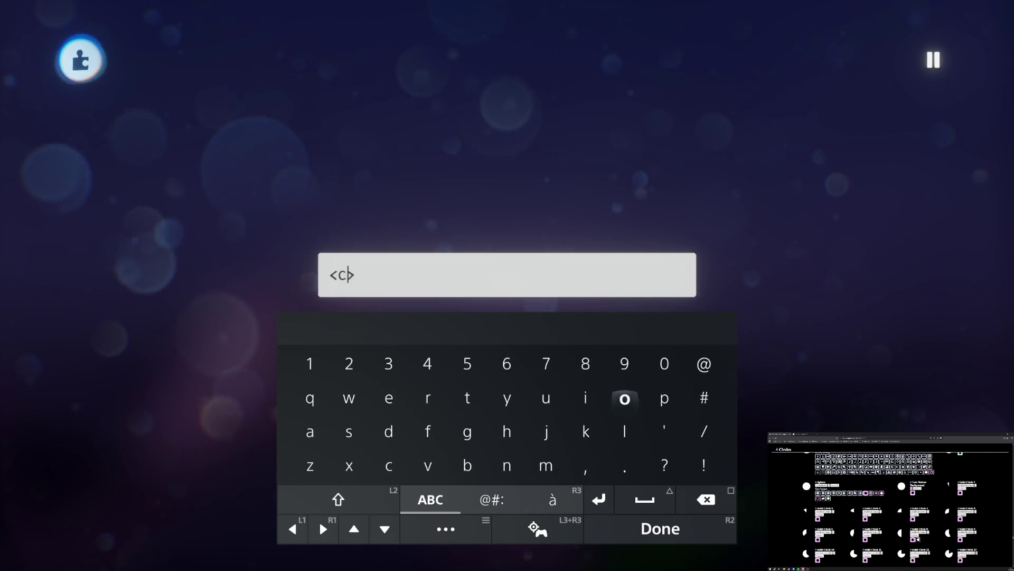
pyautogui.write('olor')
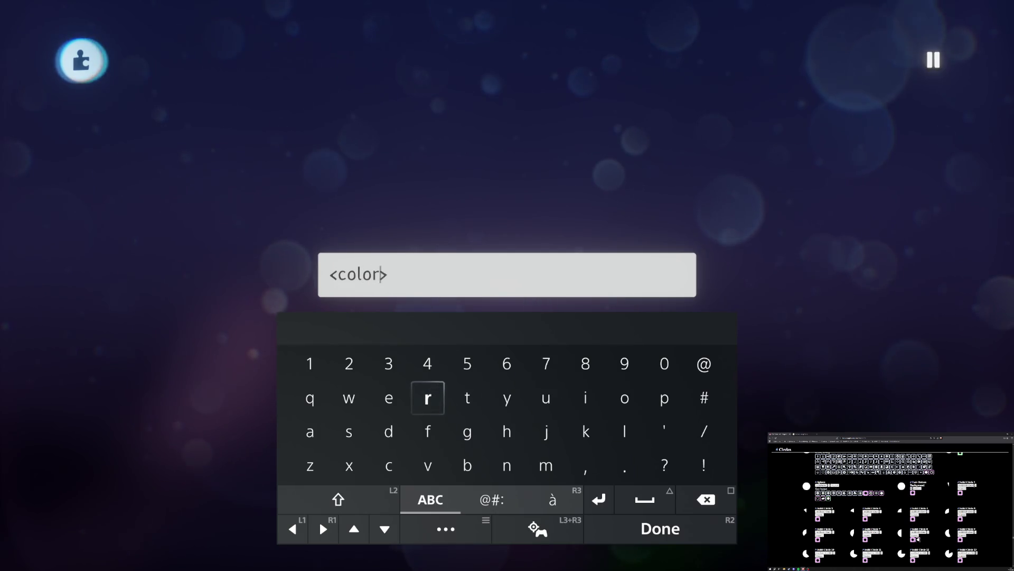
pyautogui.press('Right')
pyautogui.press('Right')
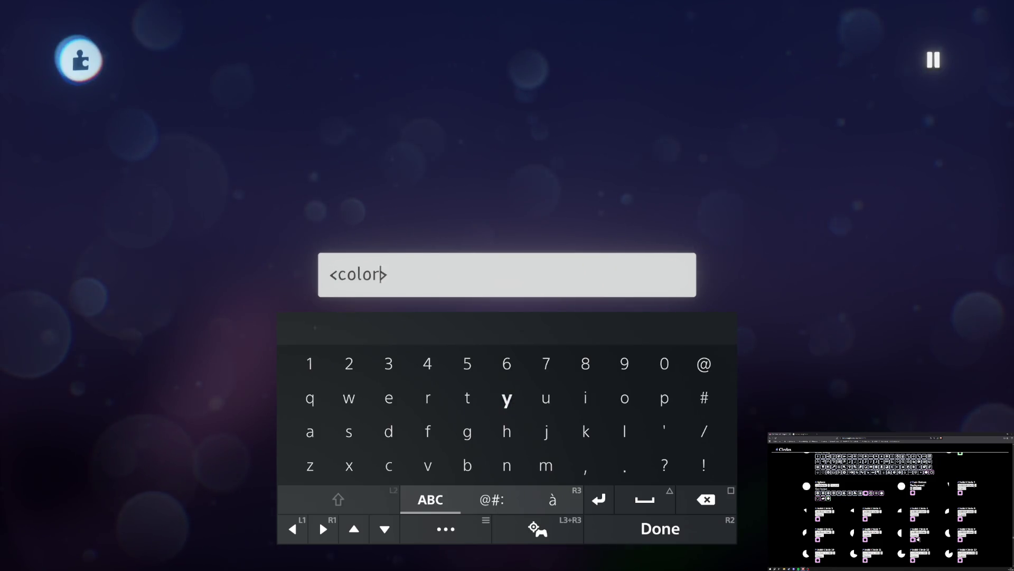
# - Add the '=' and '#' symbols after 'color' in the tag
pyautogui.press('Tab')
pyautogui.write('=')
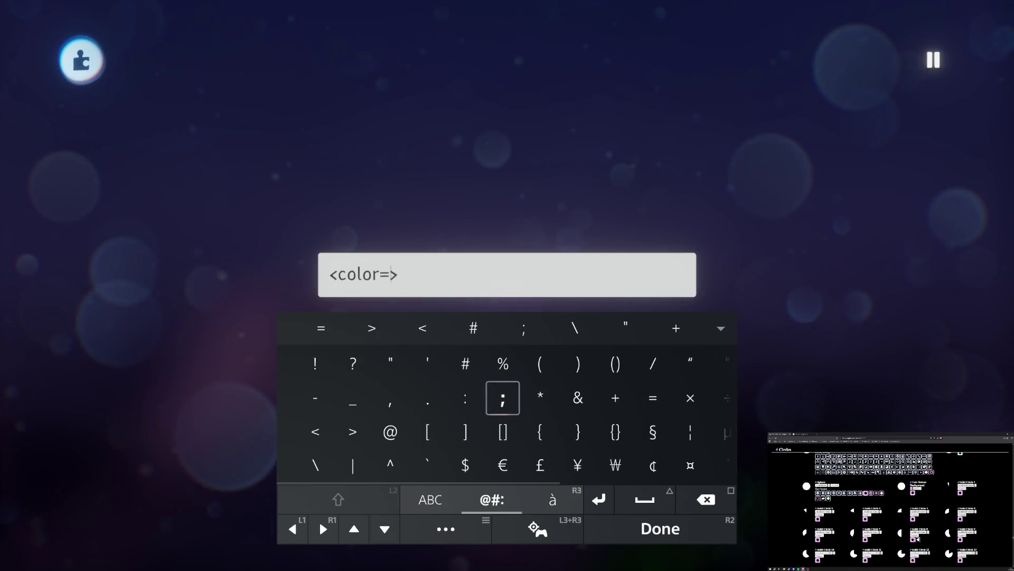
pyautogui.press('Left')
pyautogui.press('Tab')
pyautogui.press('Tab')
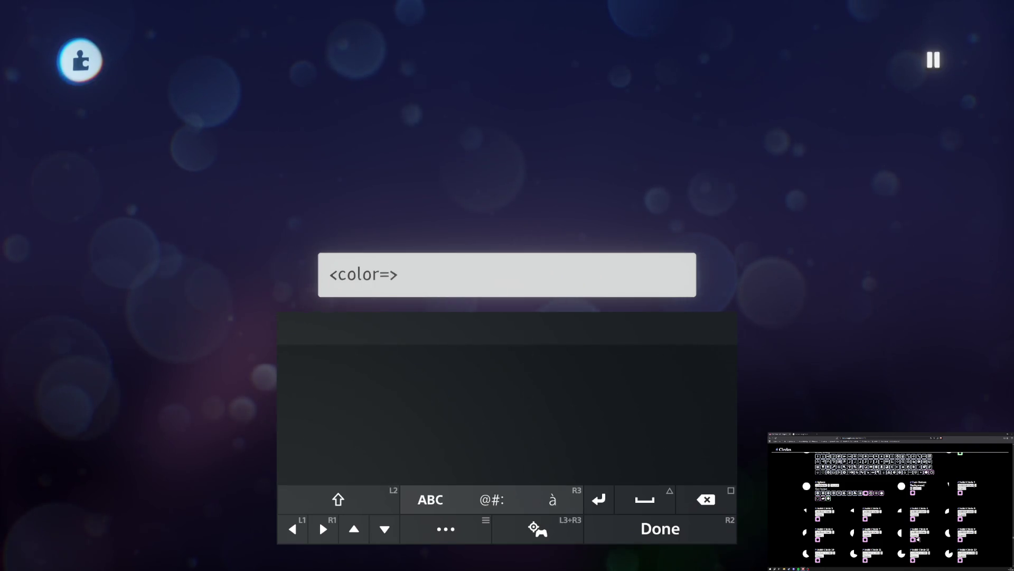
pyautogui.press('Tab')
pyautogui.write('#')
pyautogui.press('Tab')
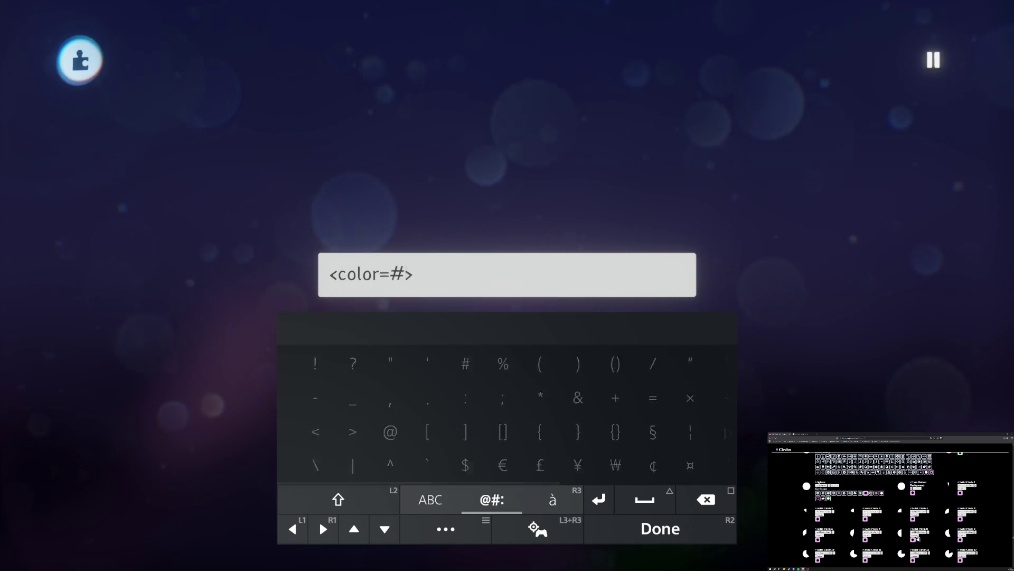
pyautogui.press('Down')
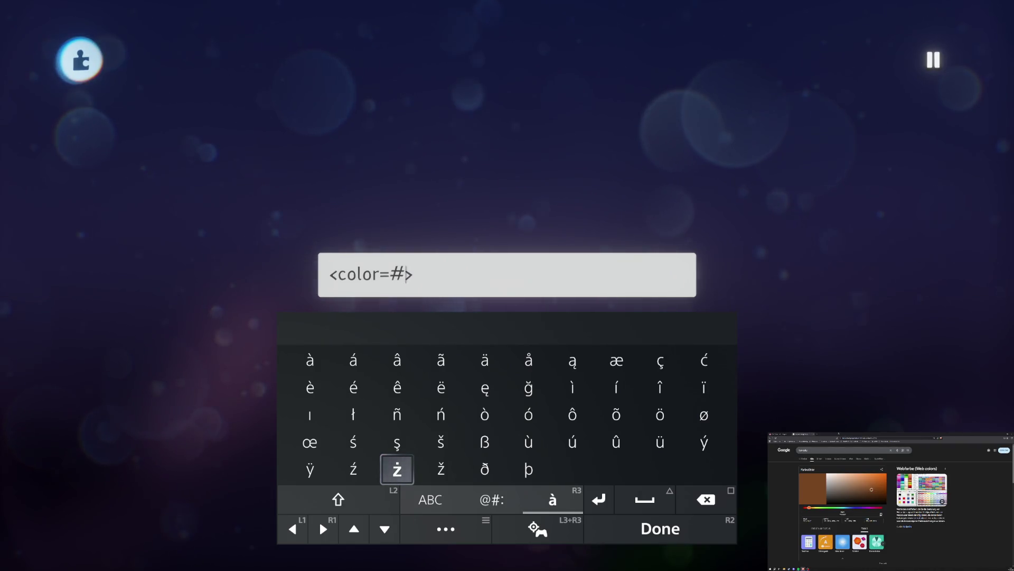
# - Type the hex digits 7a461f to complete the brown <color=#7a461f> tag
pyautogui.press('Tab')
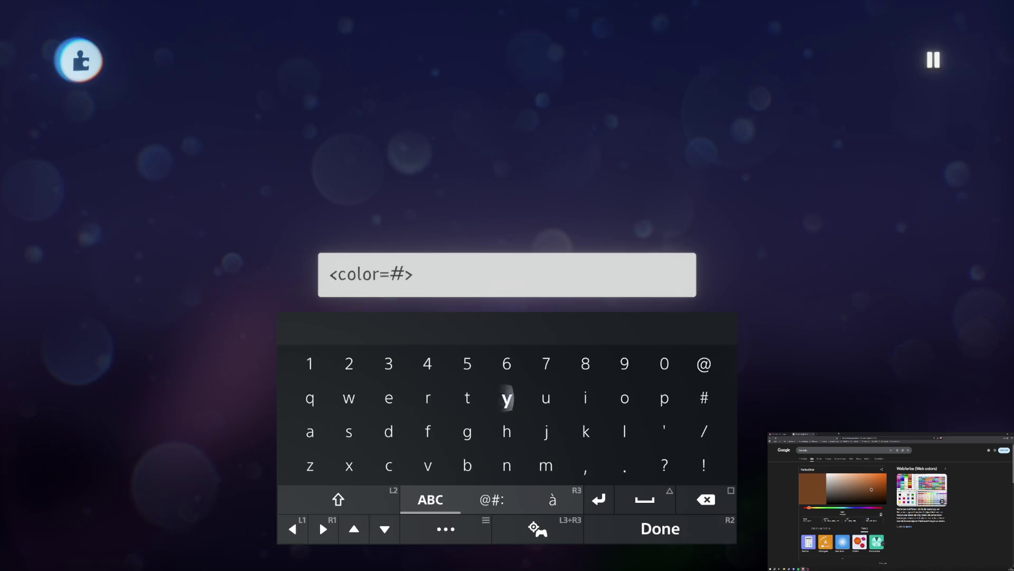
pyautogui.write('7a')
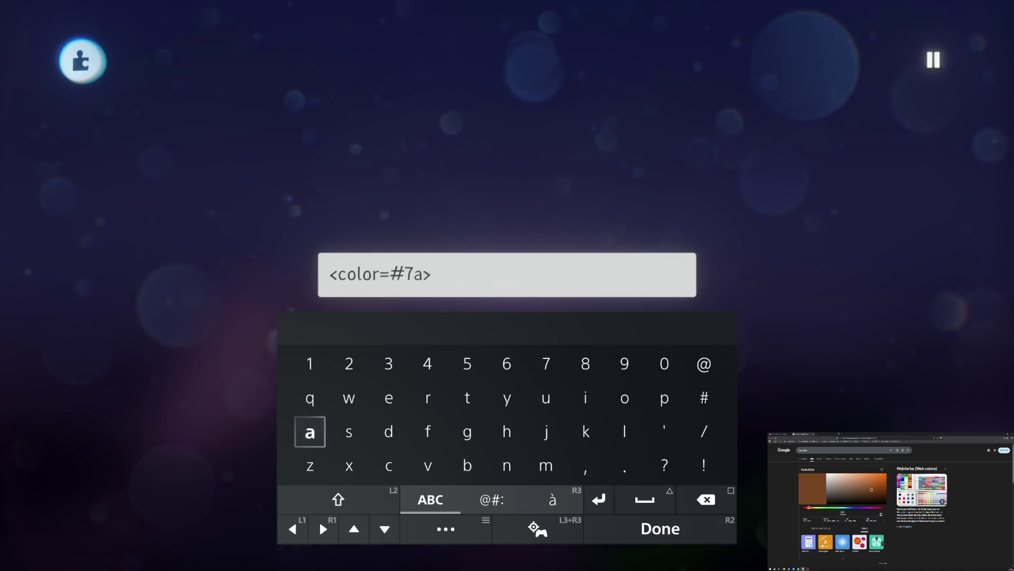
pyautogui.press('Up')
pyautogui.press('Right')
pyautogui.press('Right')
pyautogui.press('Up')
pyautogui.press('Right')
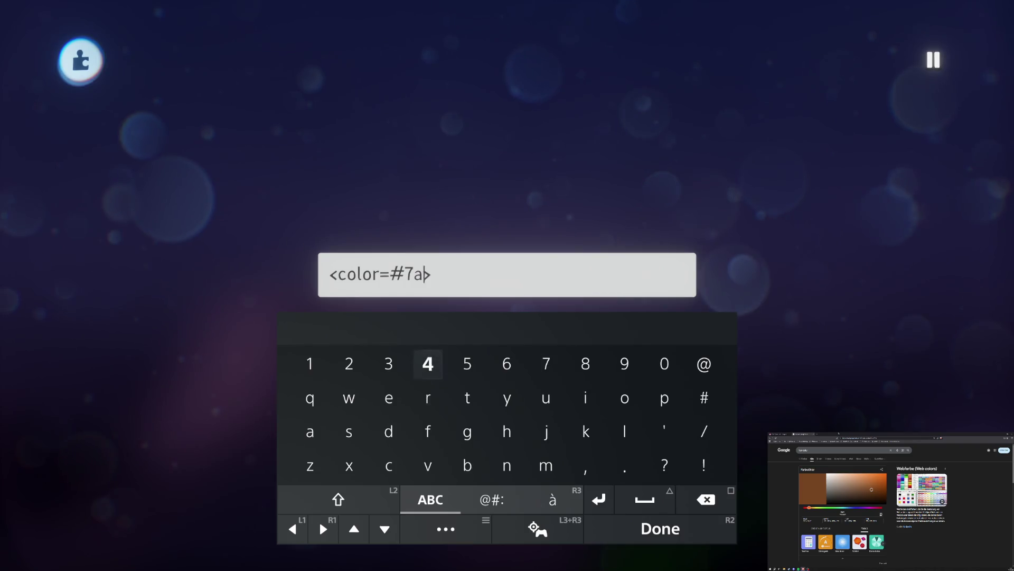
pyautogui.write('46')
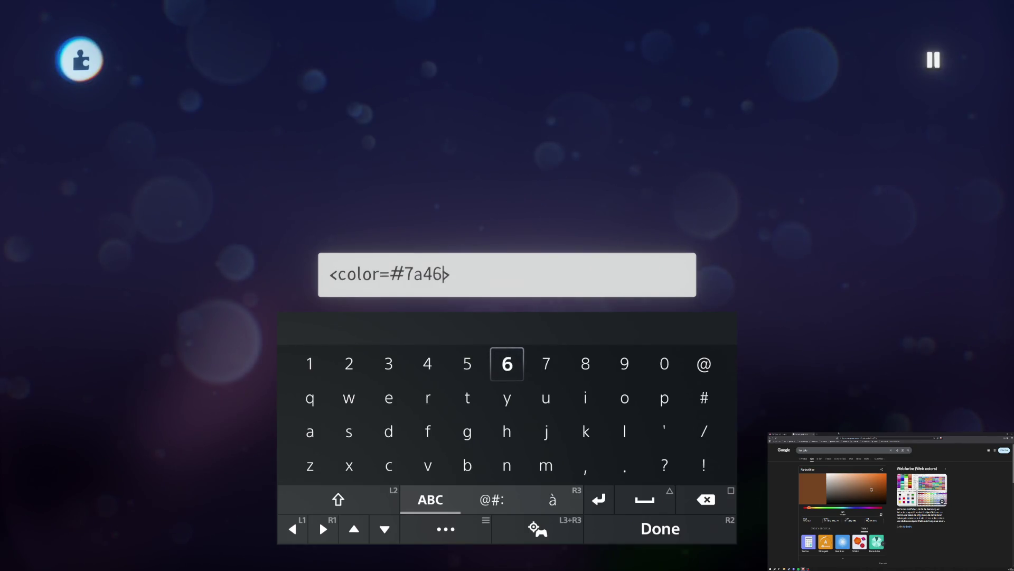
pyautogui.press('Left')
pyautogui.press('Left')
pyautogui.press('Left')
pyautogui.press('Left')
pyautogui.press('Left')
pyautogui.write('1')
pyautogui.press('Down')
pyautogui.press('Right')
pyautogui.press('Right')
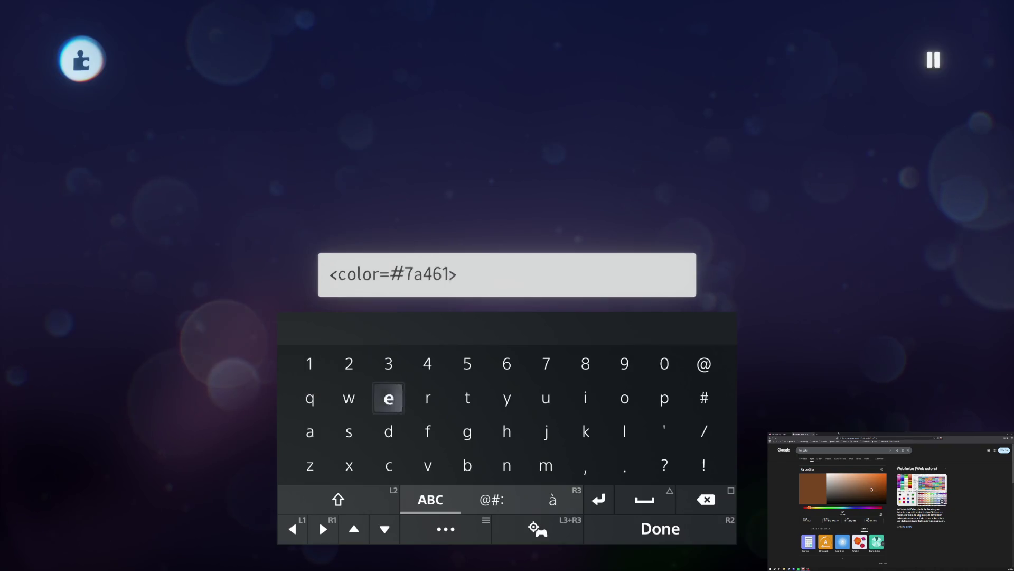
pyautogui.press('Down')
pyautogui.press('Right')
pyautogui.write('f')
pyautogui.press('BackSpace')
pyautogui.press('Right')
pyautogui.press('Left')
pyautogui.press('Left')
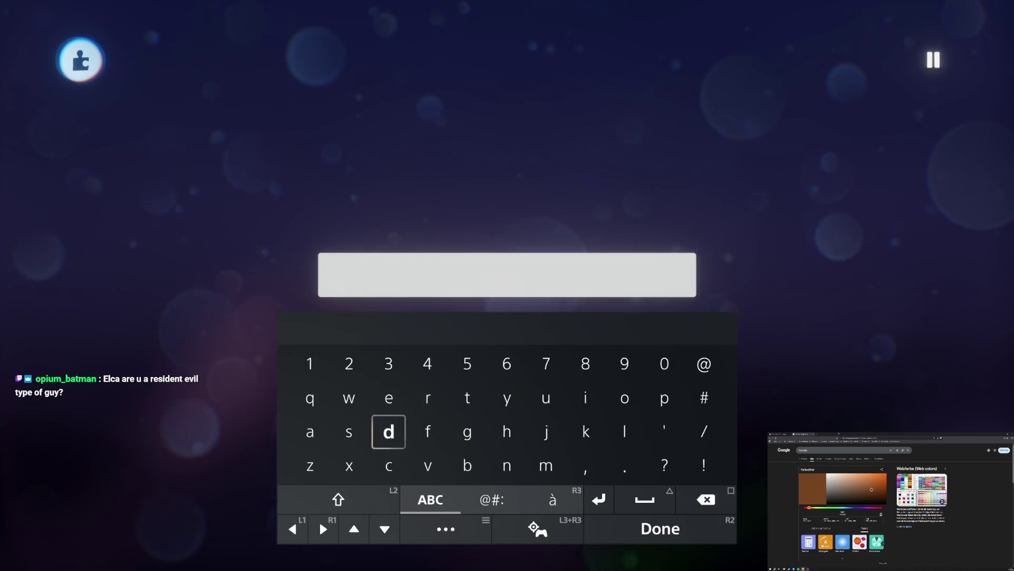
# - Type the <solidcircle> icon tag into the first dialogue entry and confirm it
pyautogui.press('Tab')
pyautogui.press('Right')
pyautogui.press('Right')
pyautogui.press('Left')
pyautogui.press('Left')
pyautogui.write('<')
pyautogui.press('Right')
pyautogui.write('>')
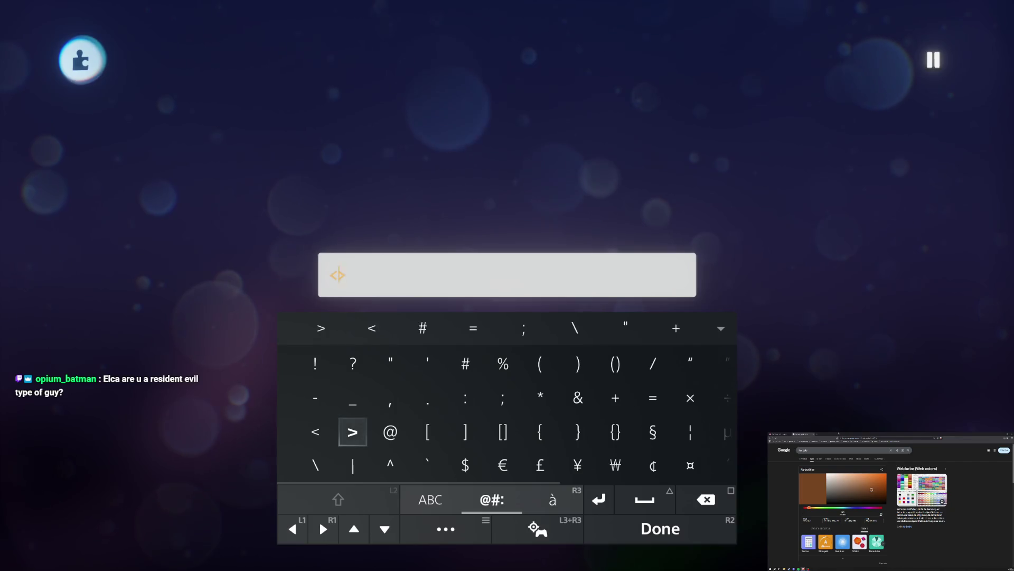
pyautogui.press('Right')
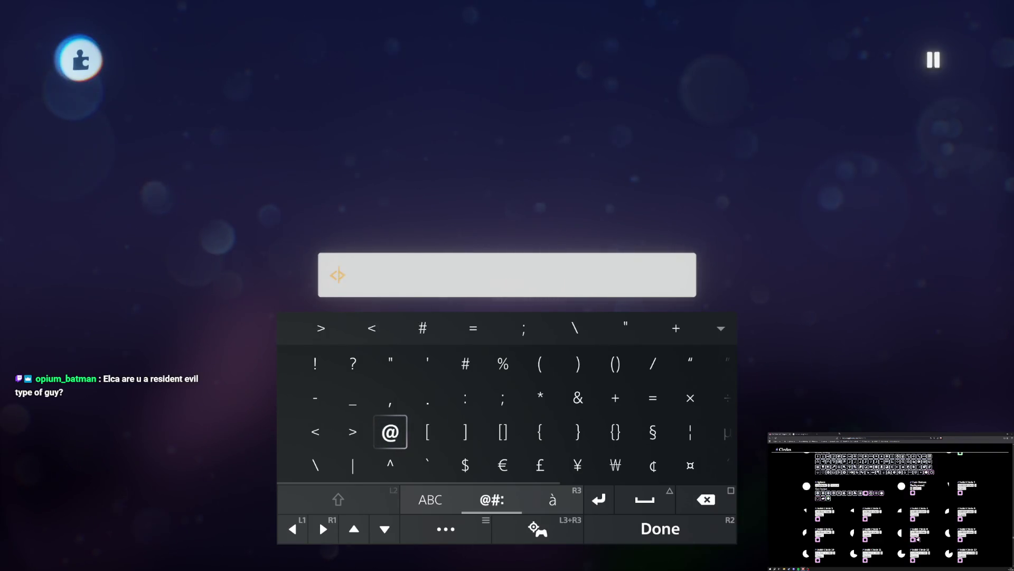
pyautogui.press('Left')
pyautogui.press('Tab')
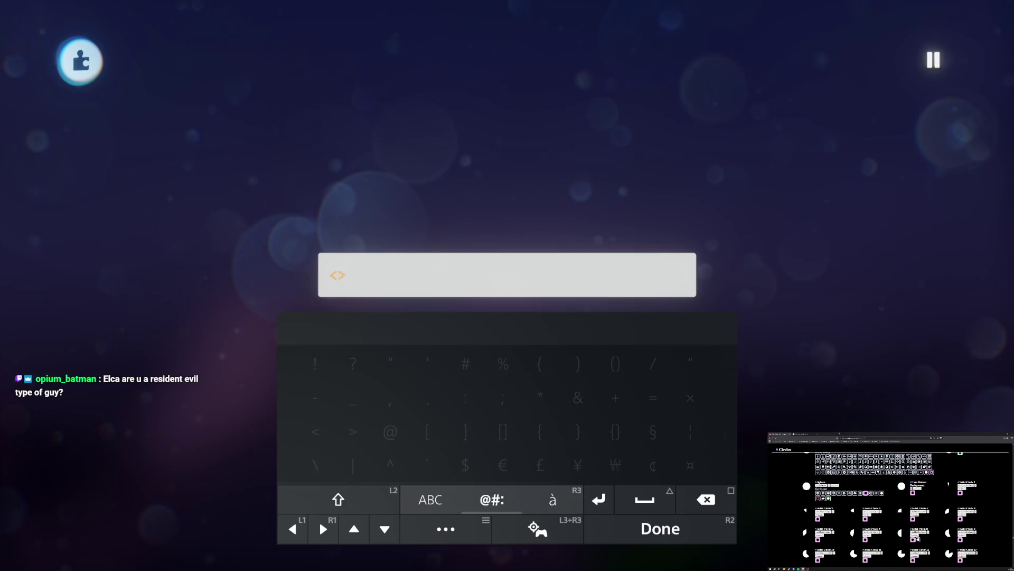
pyautogui.press('Tab')
pyautogui.write('s')
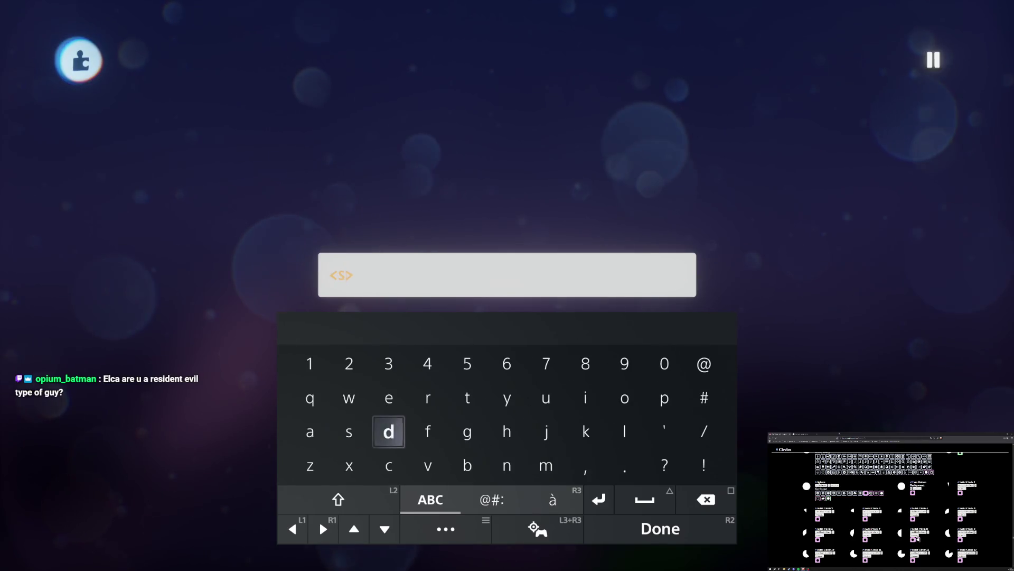
pyautogui.write('olid')
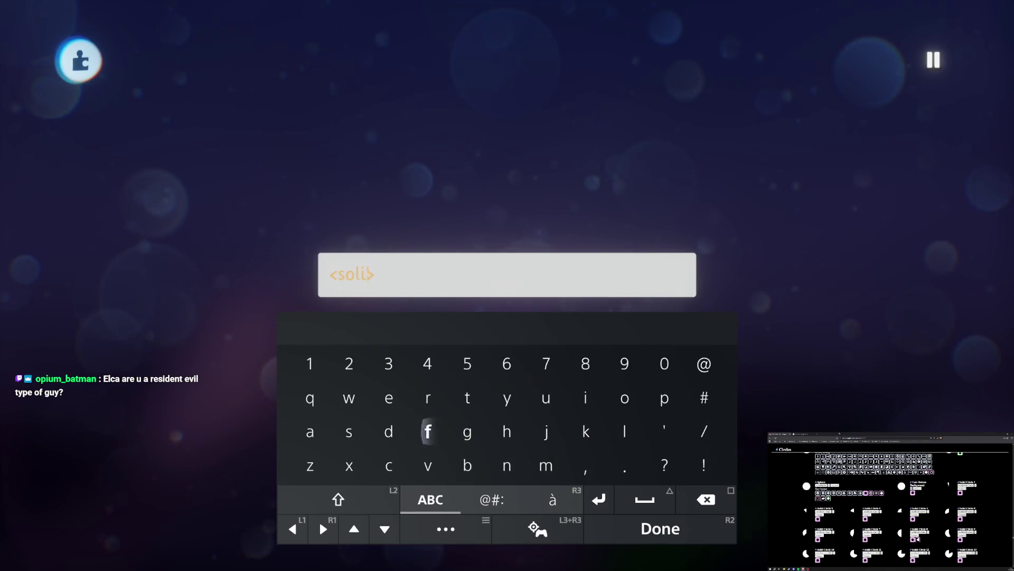
pyautogui.write('ci')
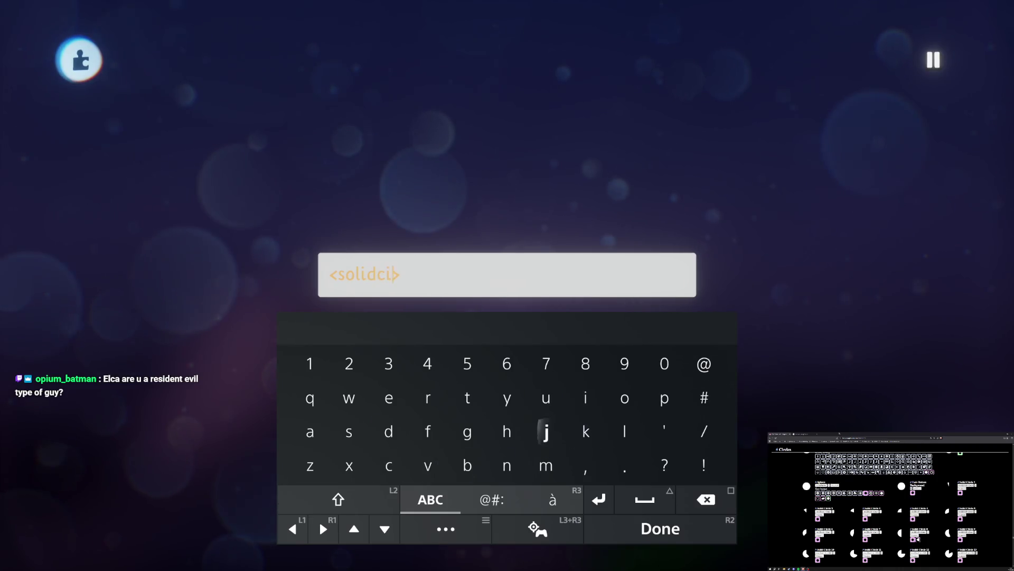
pyautogui.write('rc')
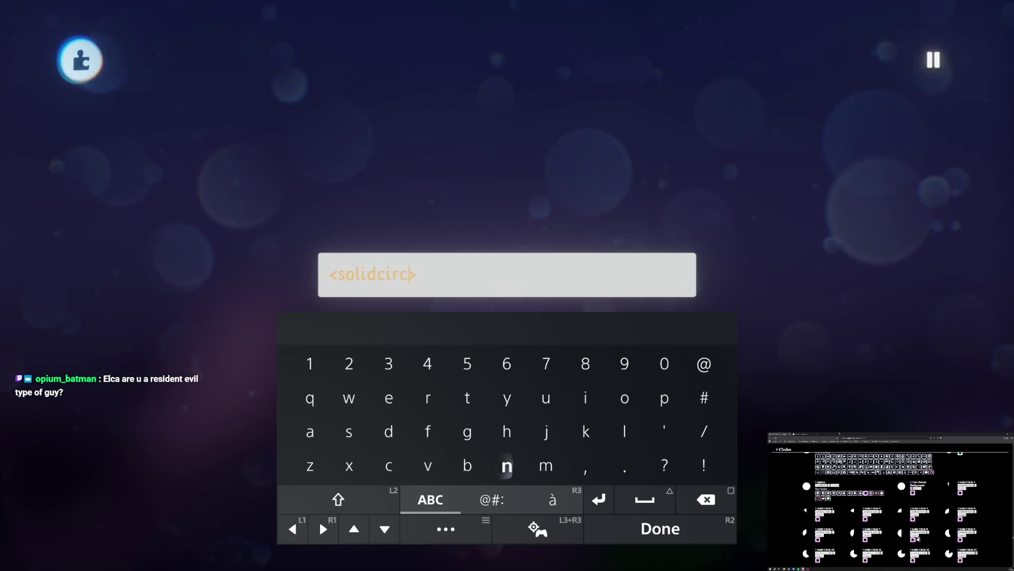
pyautogui.write('le')
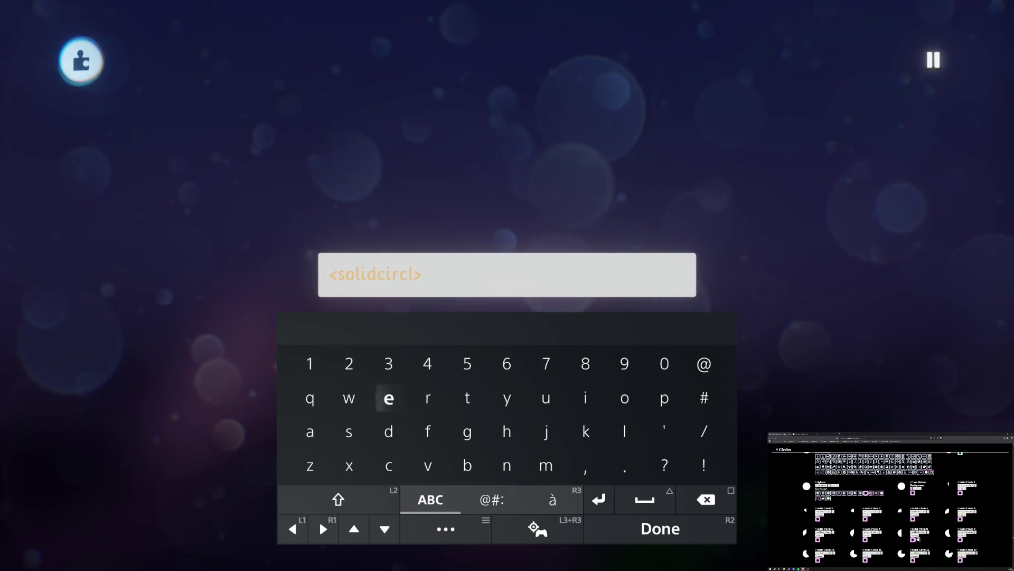
pyautogui.press('Return')
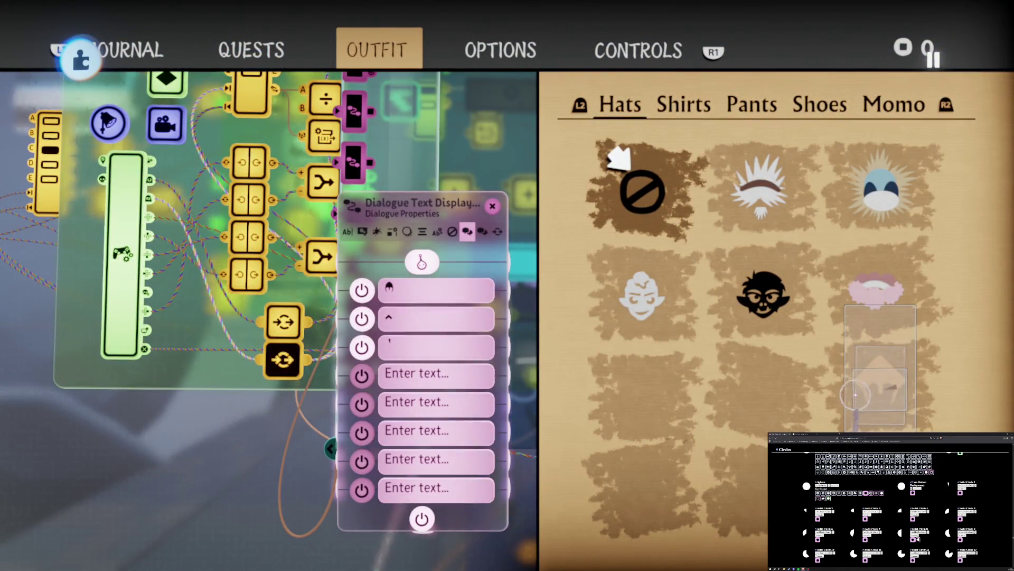
# - Enlarge the conical hat icon from 149% to about 204% over the bottom-right Hats cell
pyautogui.moveTo(823, 403); pyautogui.dragTo(825, 389)
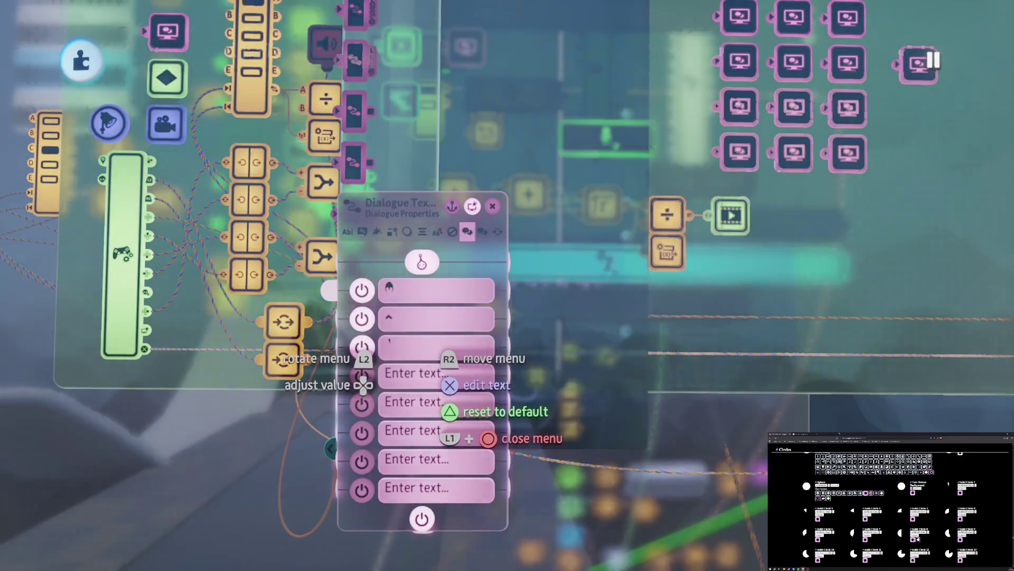
# - Edit the first dialogue entry and confirm it left empty
pyautogui.click(401, 373)
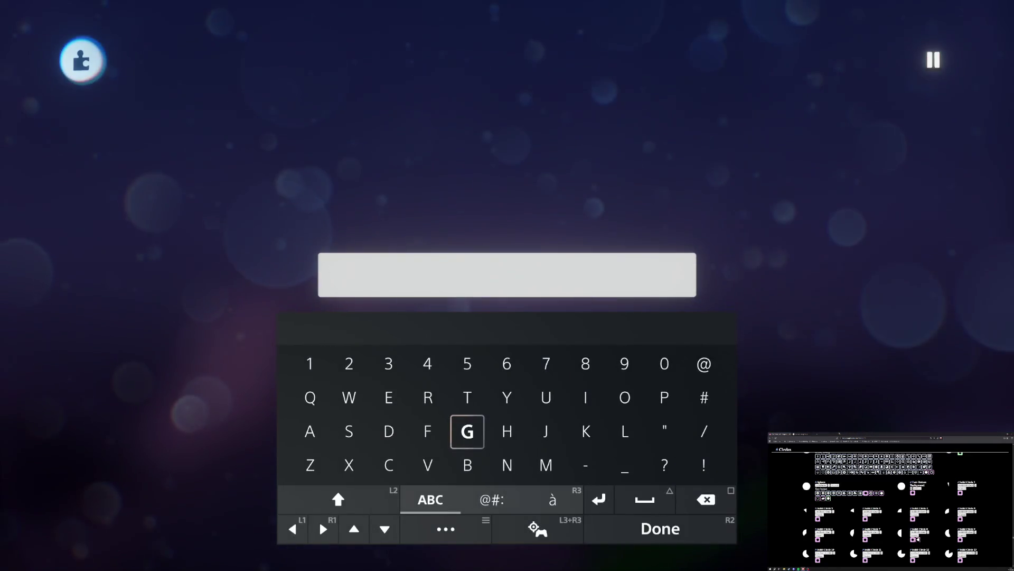
pyautogui.press('Escape')
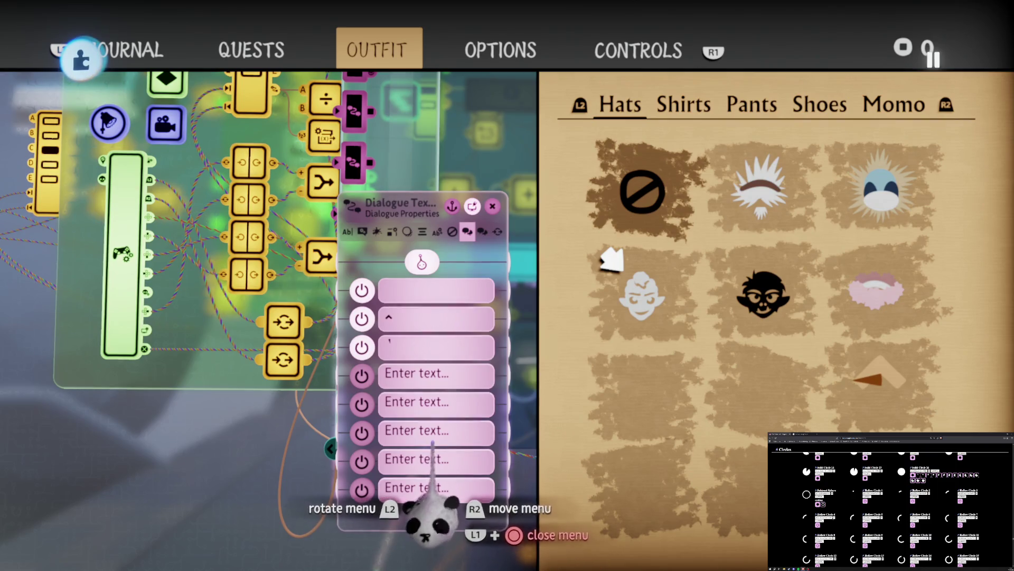
# - Copy the apostrophe-like glyph from the third dialogue entry and paste it into the fourth
pyautogui.click(407, 431)
pyautogui.press('Menu')
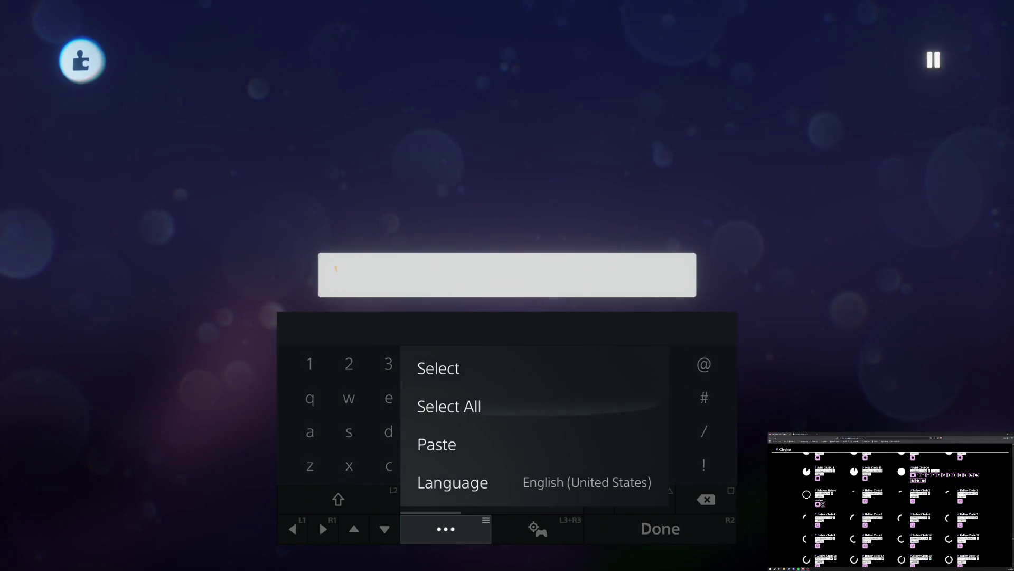
pyautogui.press('Escape')
pyautogui.press('Menu')
pyautogui.press('Escape')
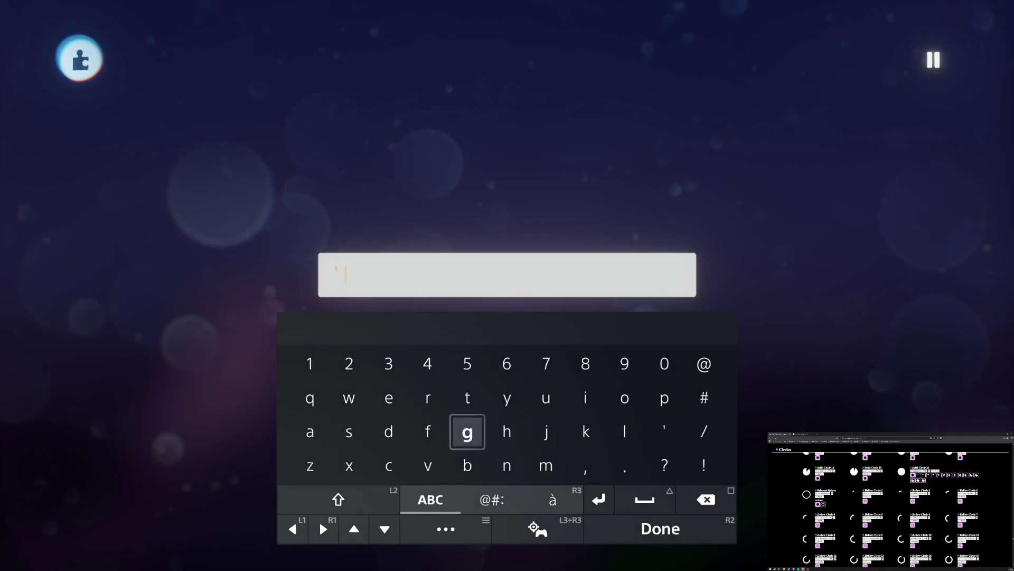
pyautogui.press('Return')
pyautogui.click(370, 457)
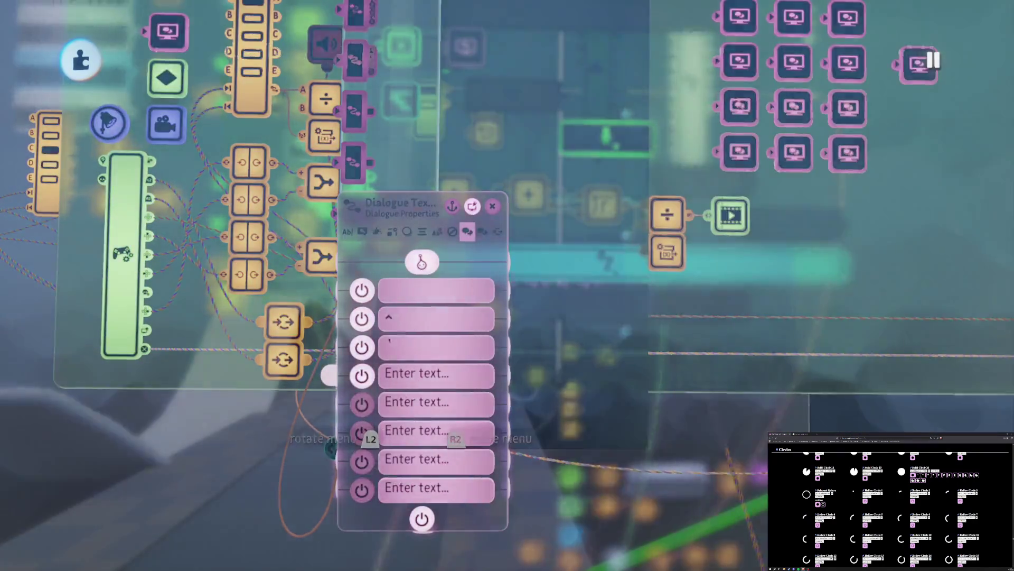
pyautogui.press('Menu')
pyautogui.press('Escape')
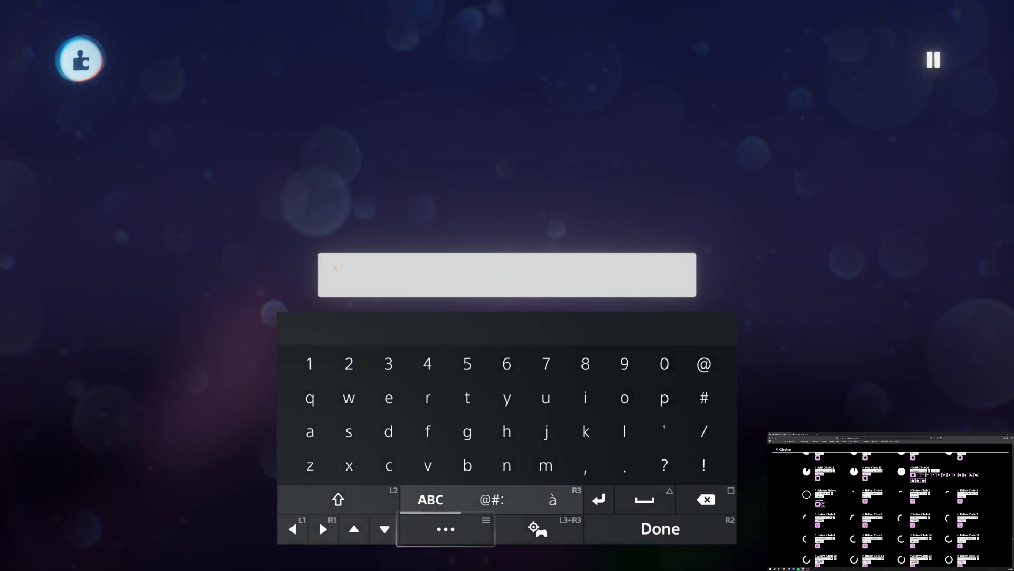
pyautogui.press('Return')
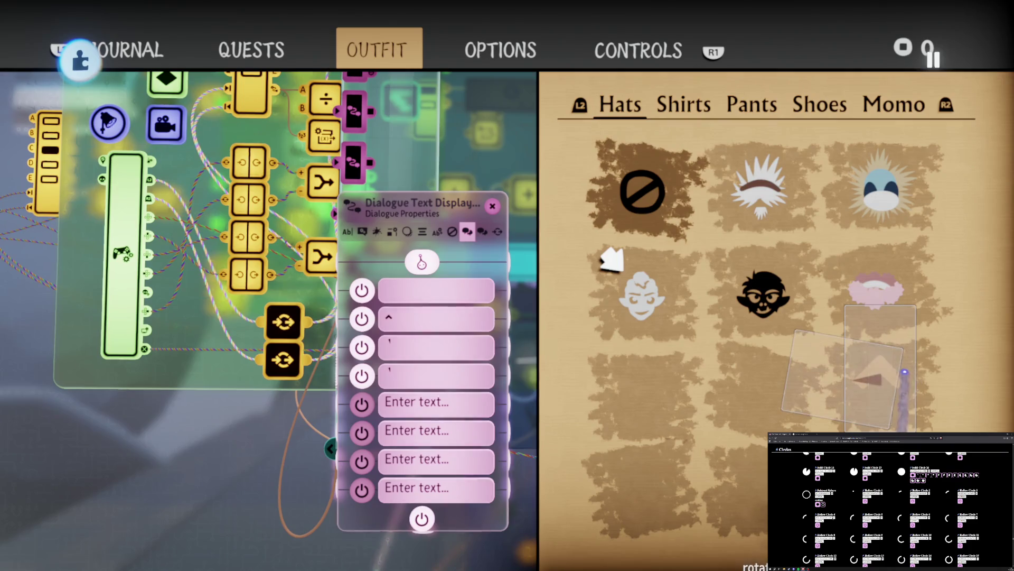
# - Scale the hat icon from about 258% to 350% while stepping through the Hats grid selection
pyautogui.press('Up')
pyautogui.scroll(2, 904, 373)
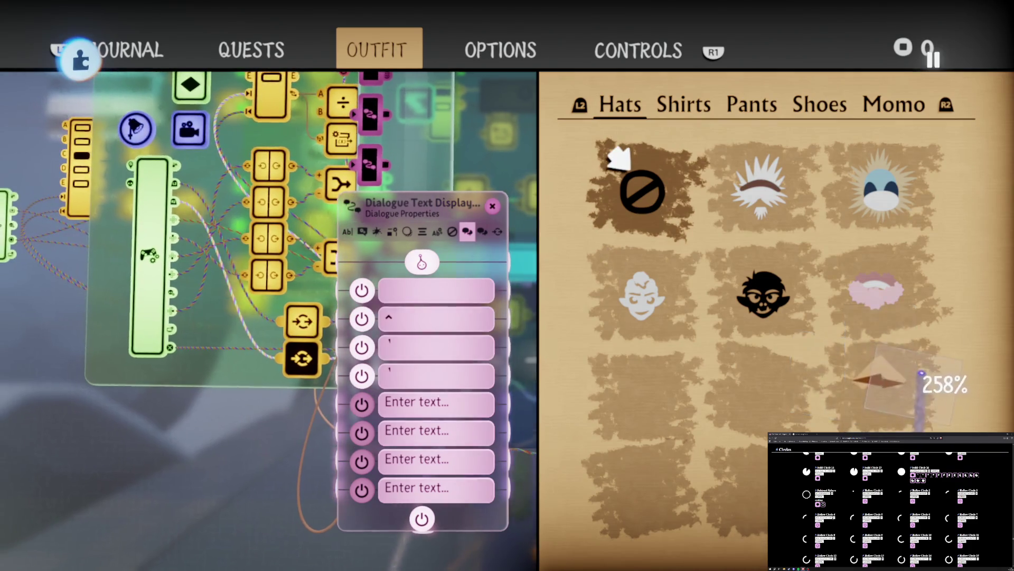
pyautogui.press('Up')
pyautogui.scroll(2, 922, 368)
pyautogui.press('Up')
pyautogui.scroll(1, 919, 369)
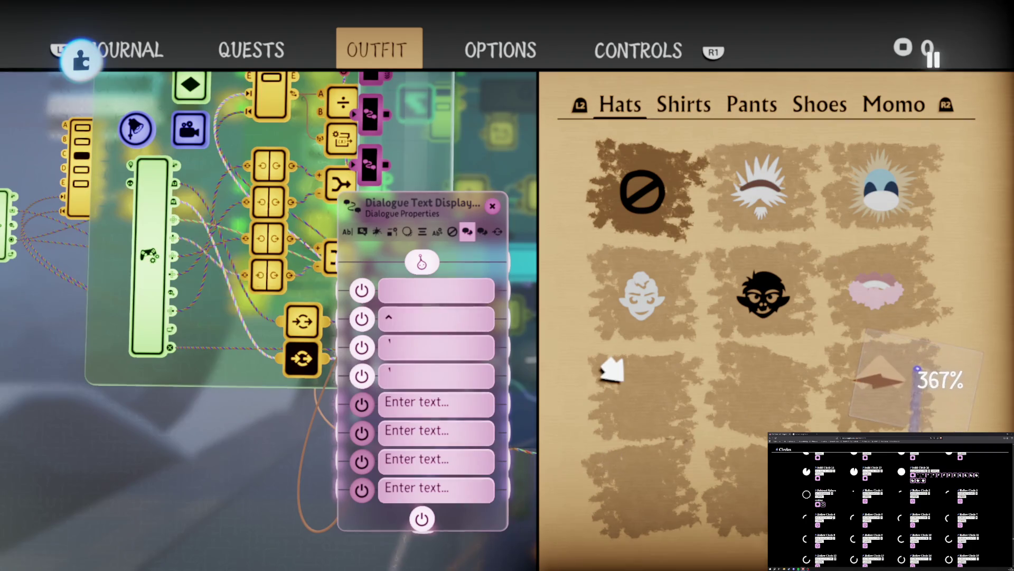
pyautogui.press('Down')
pyautogui.scroll(-1, 922, 368)
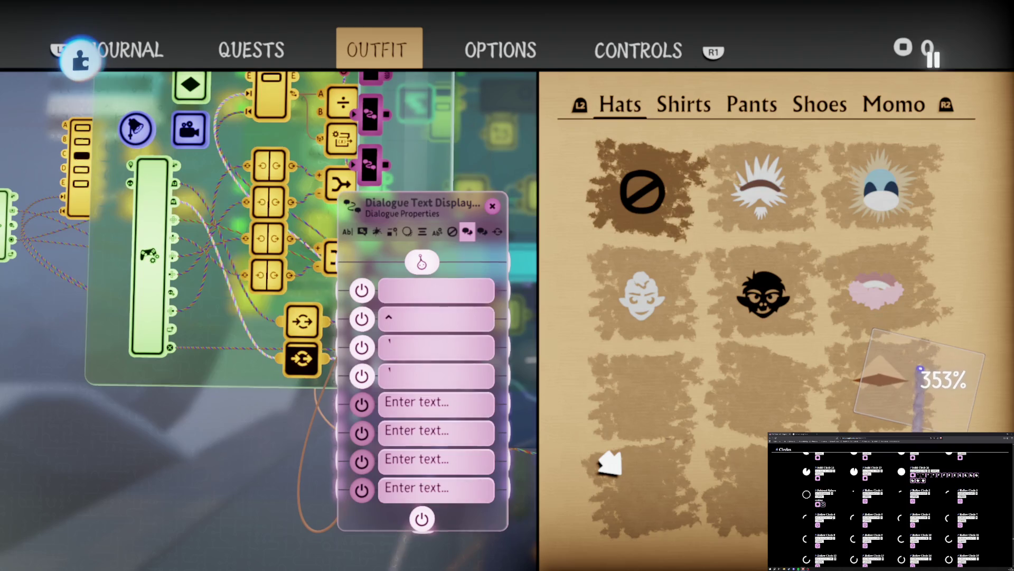
pyautogui.press('Down')
pyautogui.scroll(-1, 919, 369)
pyautogui.press('Up')
pyautogui.scroll(1, 920, 368)
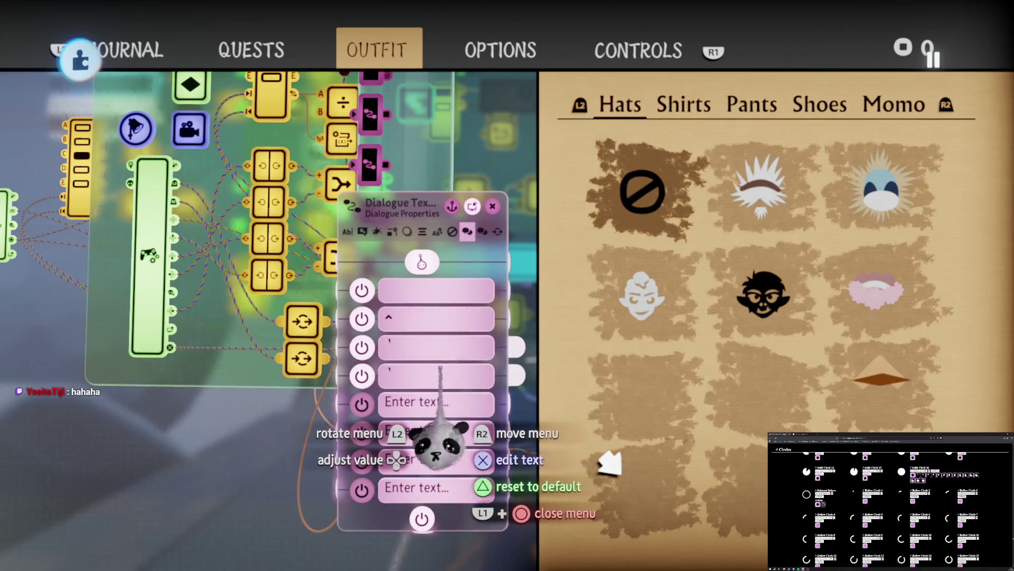
# - Delete the apostrophe glyph and begin the tag with angle brackets and 'color='
pyautogui.click(431, 349)
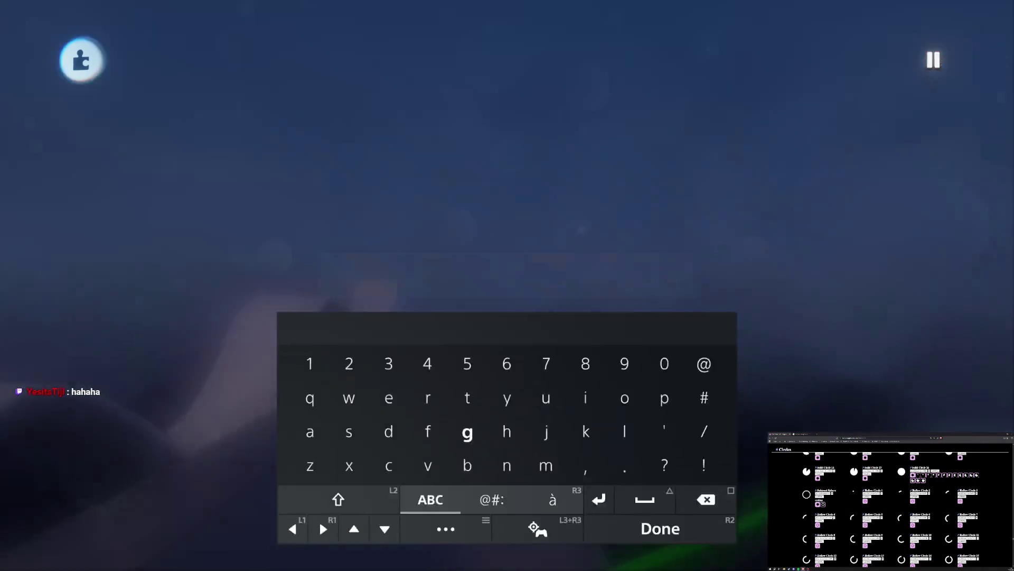
pyautogui.press('BackSpace')
pyautogui.press('Tab')
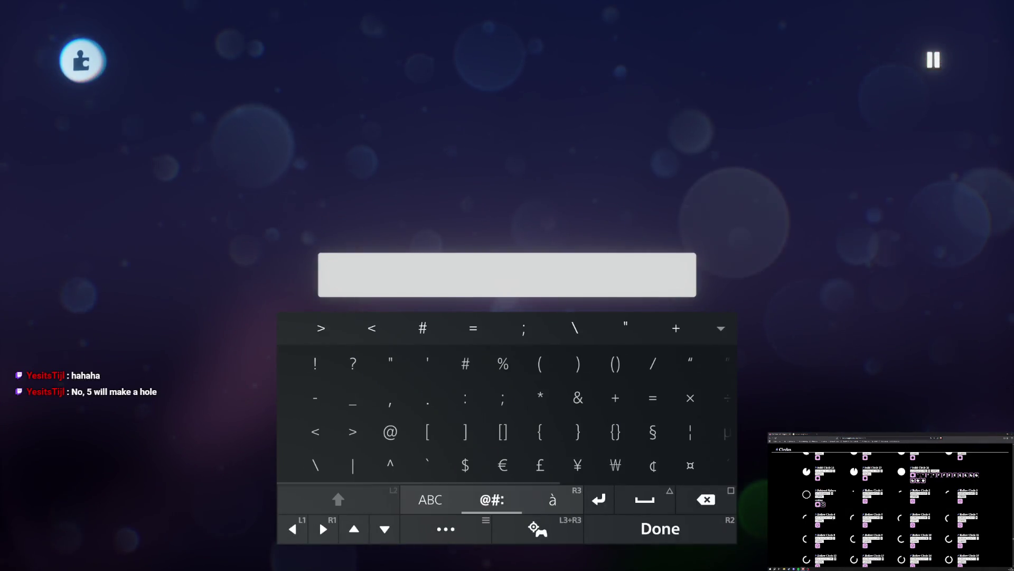
pyautogui.write('<>')
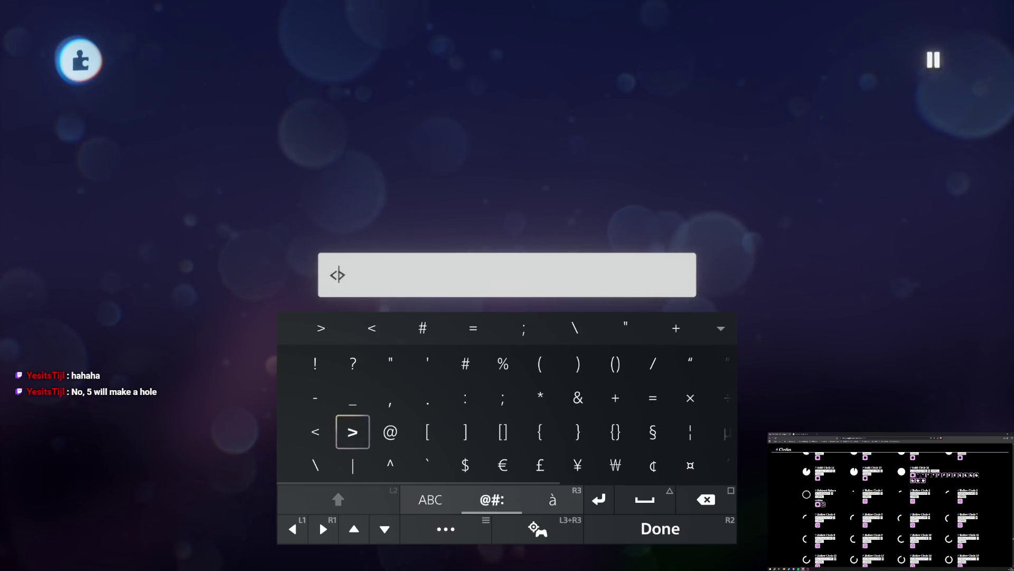
pyautogui.press('Right')
pyautogui.press('Tab')
pyautogui.press('Right')
pyautogui.press('Right')
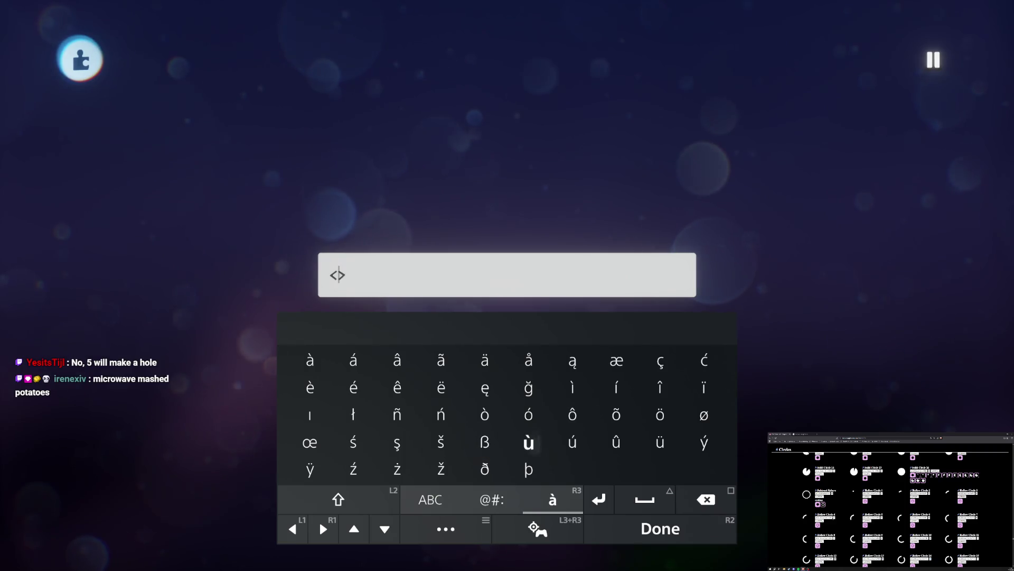
pyautogui.press('Tab')
pyautogui.press('Left')
pyautogui.press('Left')
pyautogui.press('Left')
pyautogui.press('Down')
pyautogui.write('co')
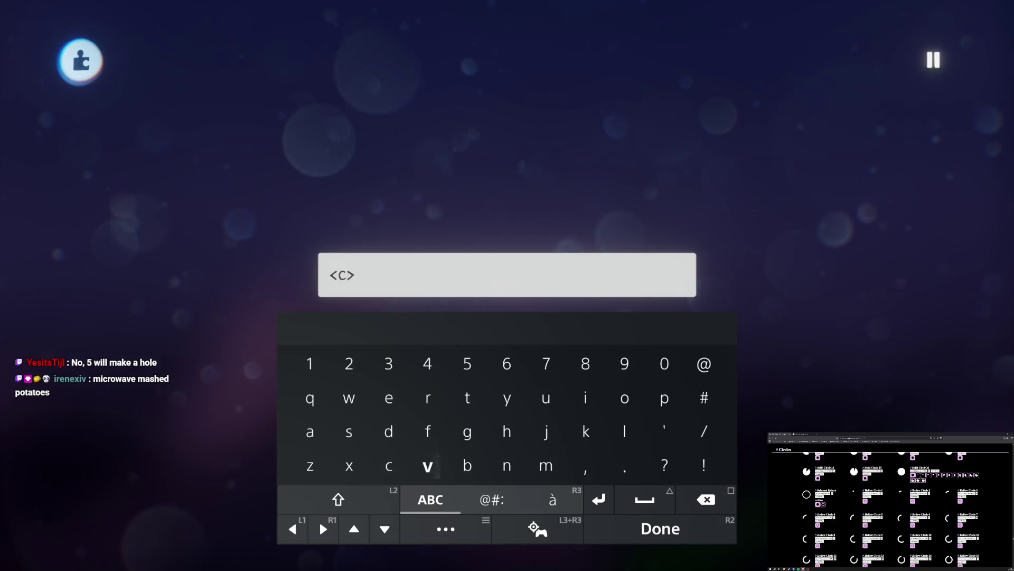
pyautogui.press('Left')
pyautogui.press('Left')
pyautogui.press('Left')
pyautogui.write('r')
pyautogui.press('Tab')
pyautogui.press('Right')
pyautogui.press('Right')
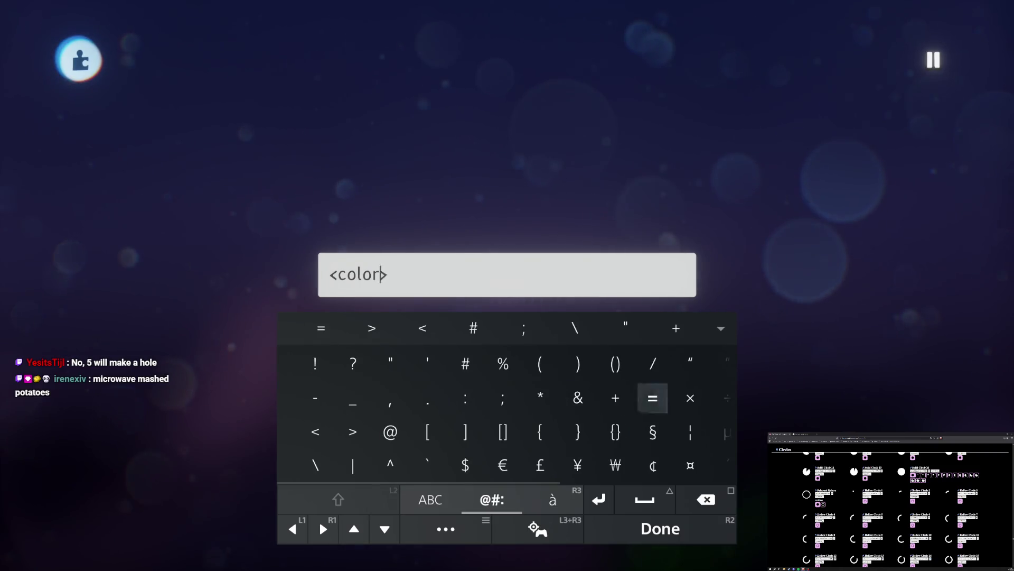
pyautogui.write('=')
pyautogui.press('Left')
pyautogui.press('Left')
pyautogui.press('Left')
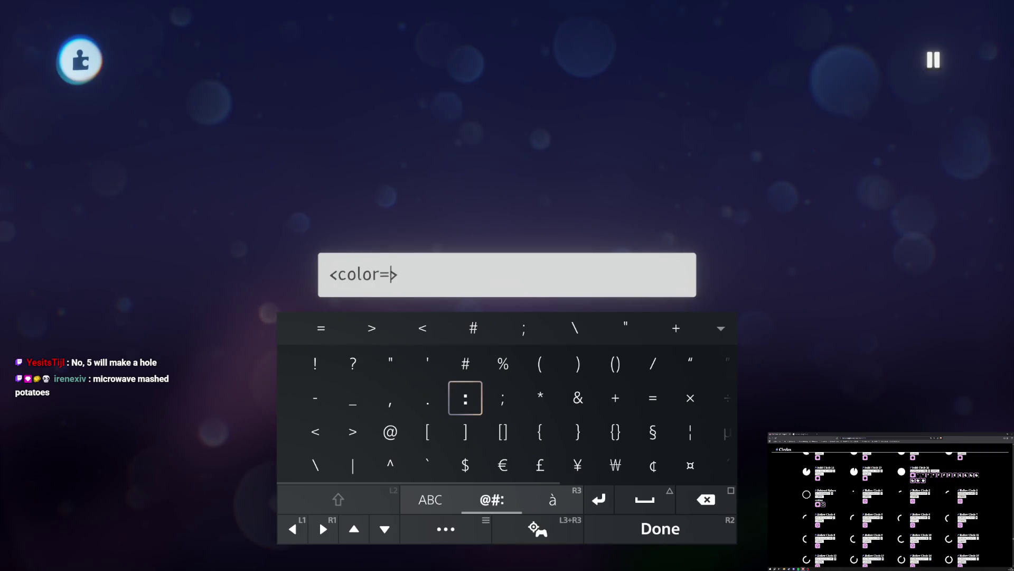
# - Add the brown hex code #7a461f after the equals sign
pyautogui.press('Left')
pyautogui.press('Up')
pyautogui.press('Right')
pyautogui.write('#')
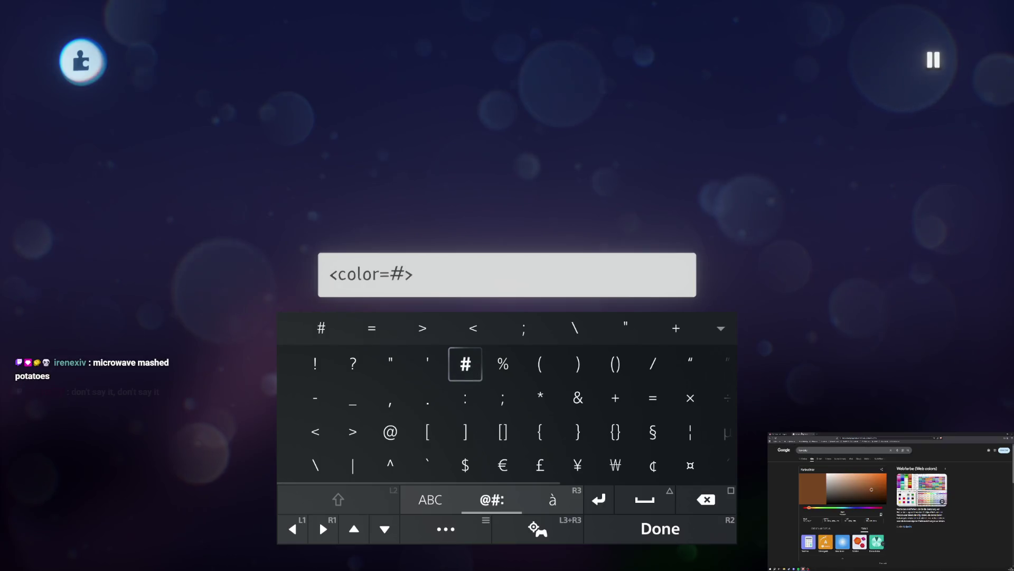
pyautogui.press('Down')
pyautogui.press('Down')
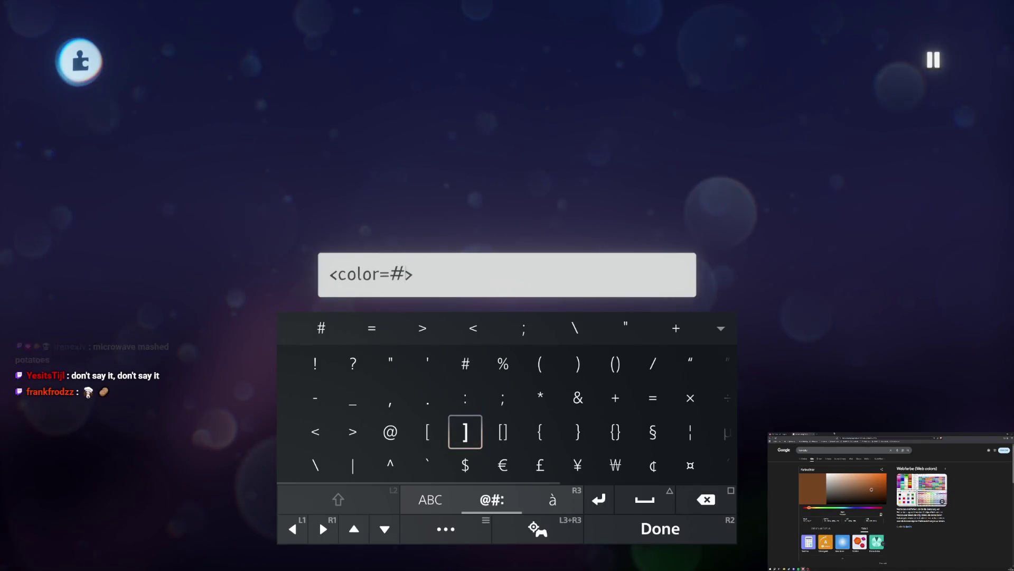
pyautogui.press('Left')
pyautogui.press('Tab')
pyautogui.press('Right')
pyautogui.press('Right')
pyautogui.press('Right')
pyautogui.press('Tab')
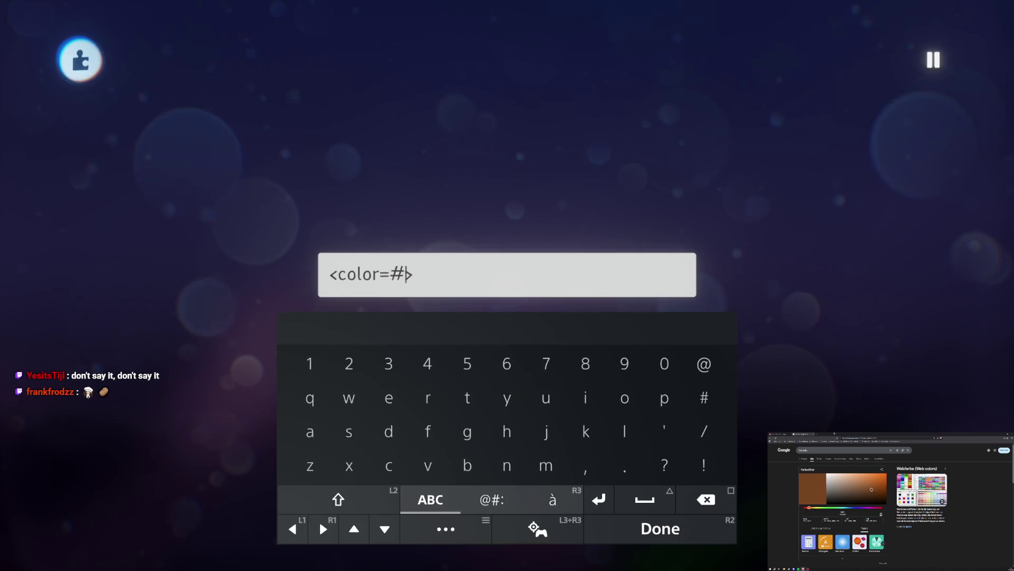
pyautogui.press('Up')
pyautogui.press('Up')
pyautogui.press('Left')
pyautogui.press('Left')
pyautogui.press('Left')
pyautogui.press('Down')
pyautogui.press('Left')
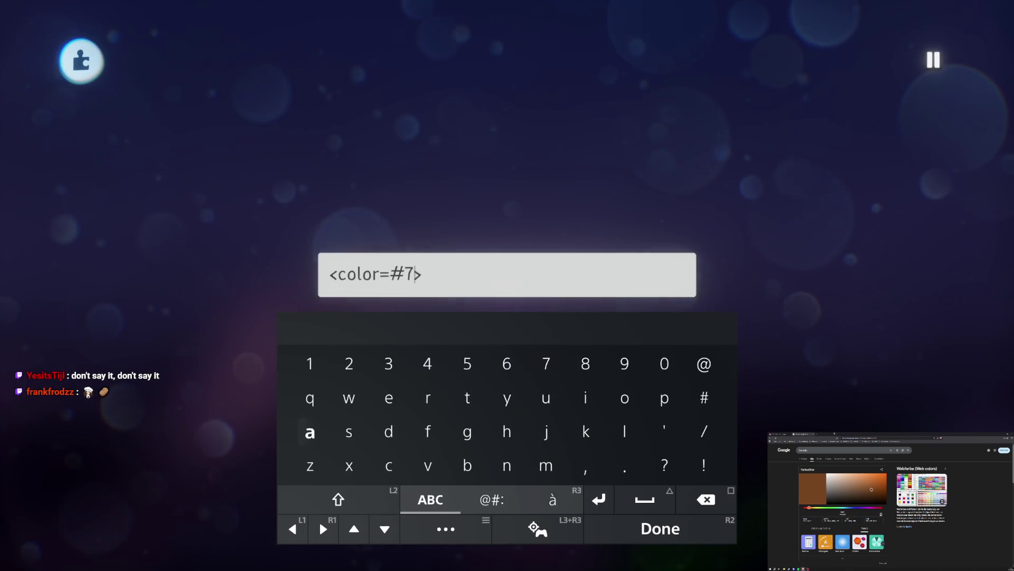
pyautogui.write('a')
pyautogui.press('Up')
pyautogui.press('Up')
pyautogui.press('Right')
pyautogui.press('Right')
pyautogui.write('4')
pyautogui.press('Right')
pyautogui.press('Right')
pyautogui.write('6')
pyautogui.press('Down')
pyautogui.press('Left')
pyautogui.press('Left')
pyautogui.press('Left')
pyautogui.press('Up')
pyautogui.write('1')
pyautogui.press('Down')
pyautogui.press('Right')
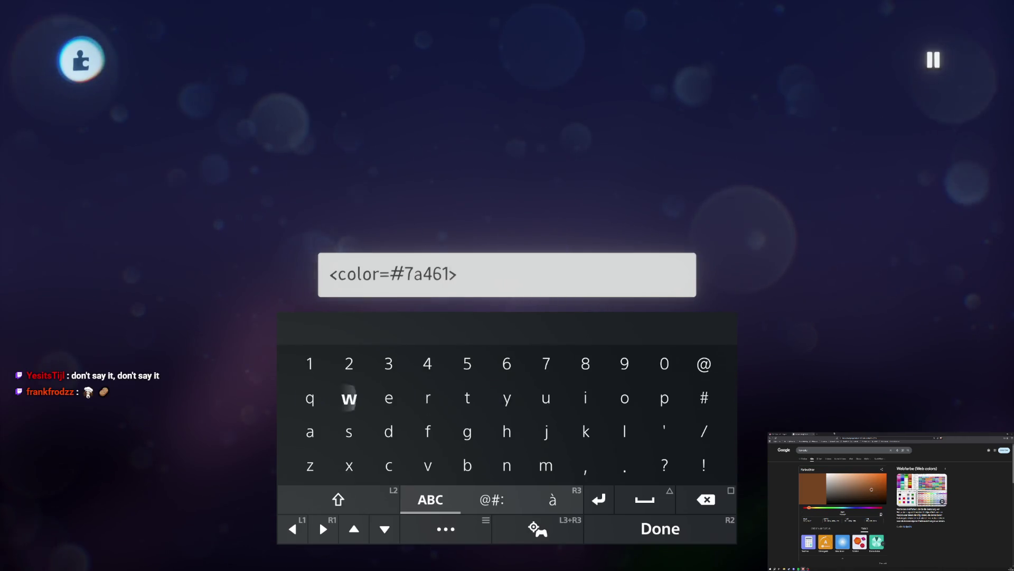
pyautogui.press('Right')
pyautogui.press('Right')
pyautogui.press('Down')
pyautogui.write('f')
pyautogui.press('Left')
pyautogui.press('Right')
pyautogui.press('Left')
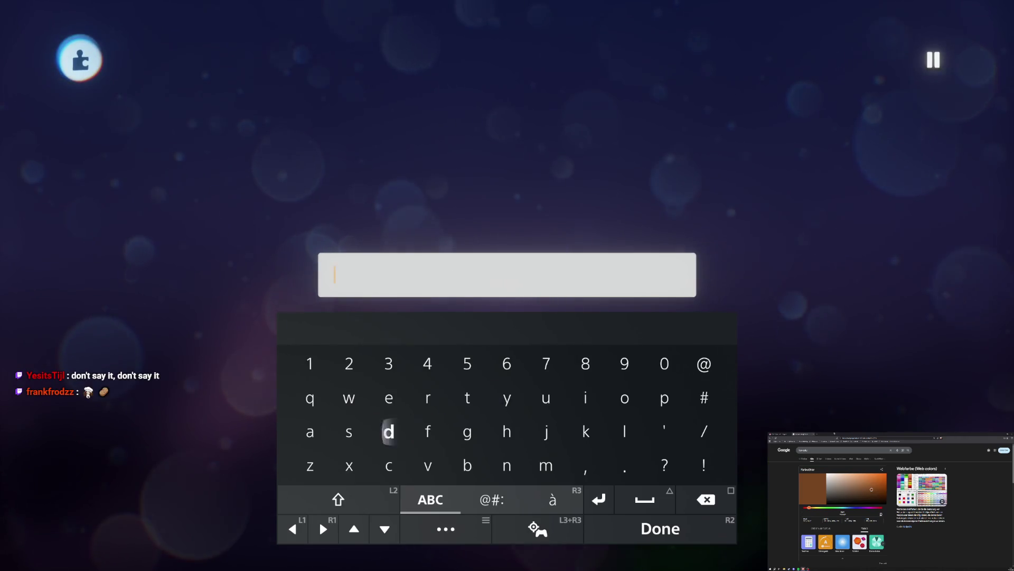
# - Retype the colour tag as <color=#7a461f>, removing a stray C
pyautogui.press('Tab')
pyautogui.press('Left')
pyautogui.press('Left')
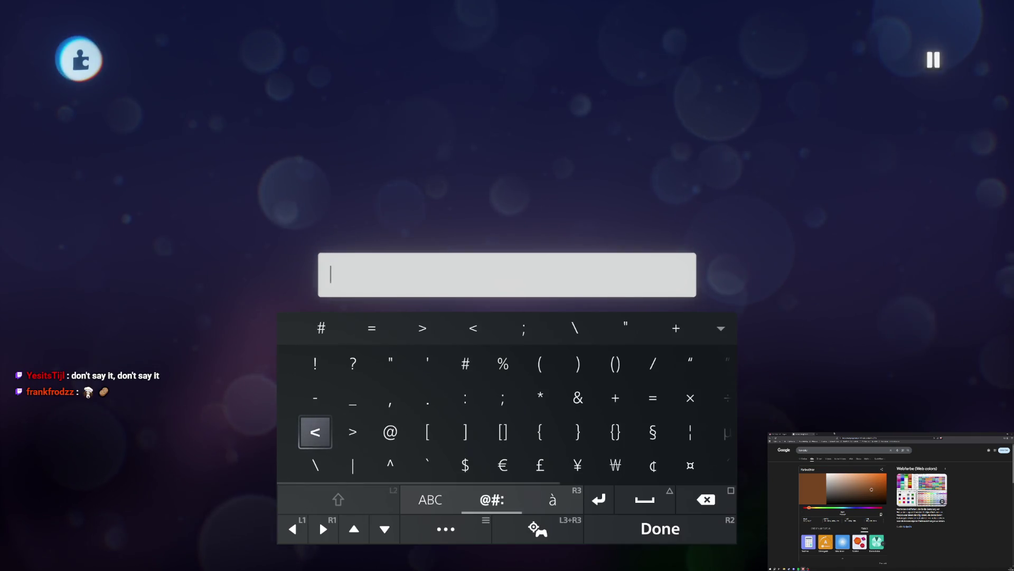
pyautogui.write('<')
pyautogui.press('Right')
pyautogui.write('>')
pyautogui.press('Right')
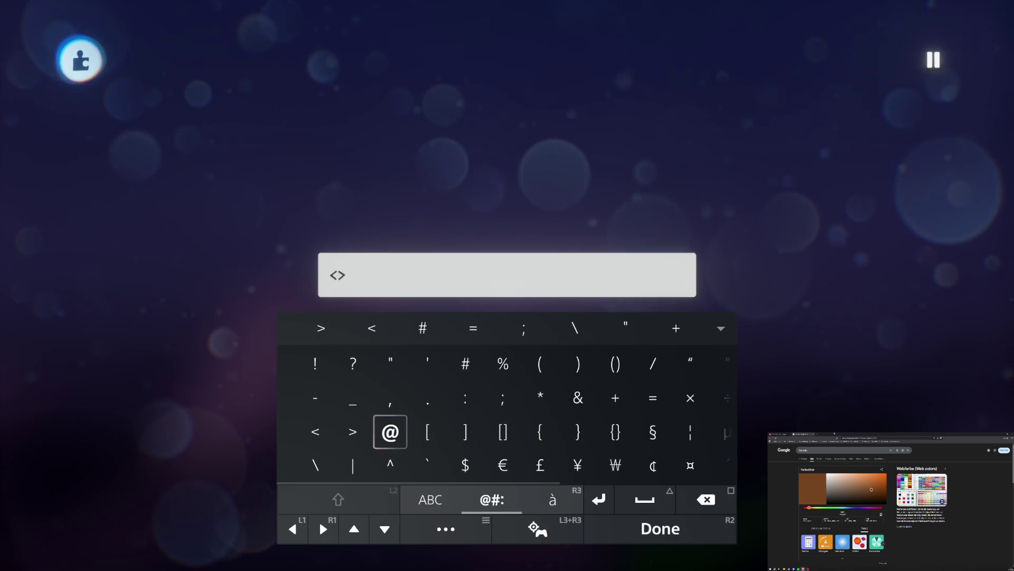
pyautogui.press('Right')
pyautogui.press('Right')
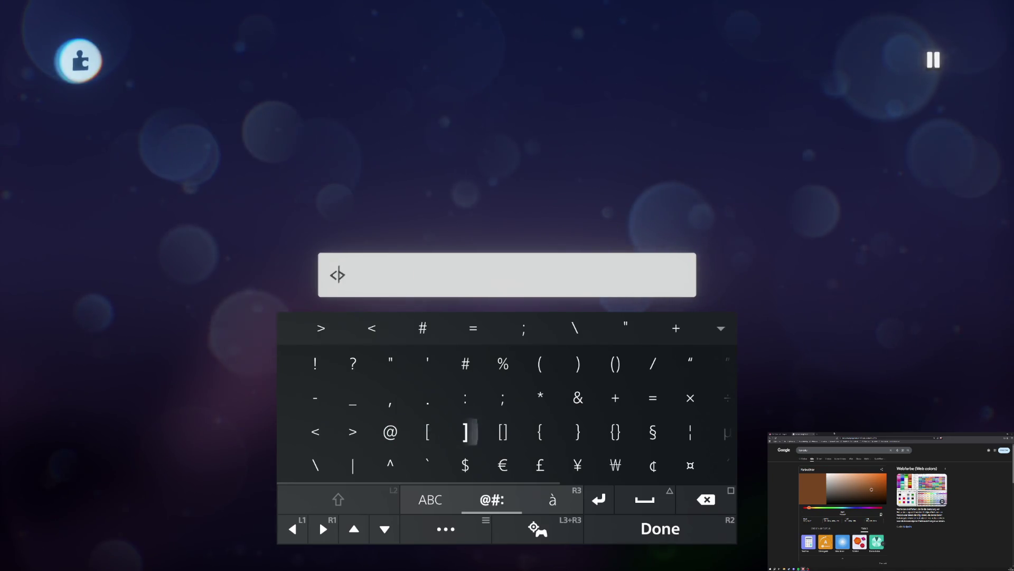
pyautogui.press('shift')
pyautogui.write('C')
pyautogui.press('Right')
pyautogui.press('BackSpace')
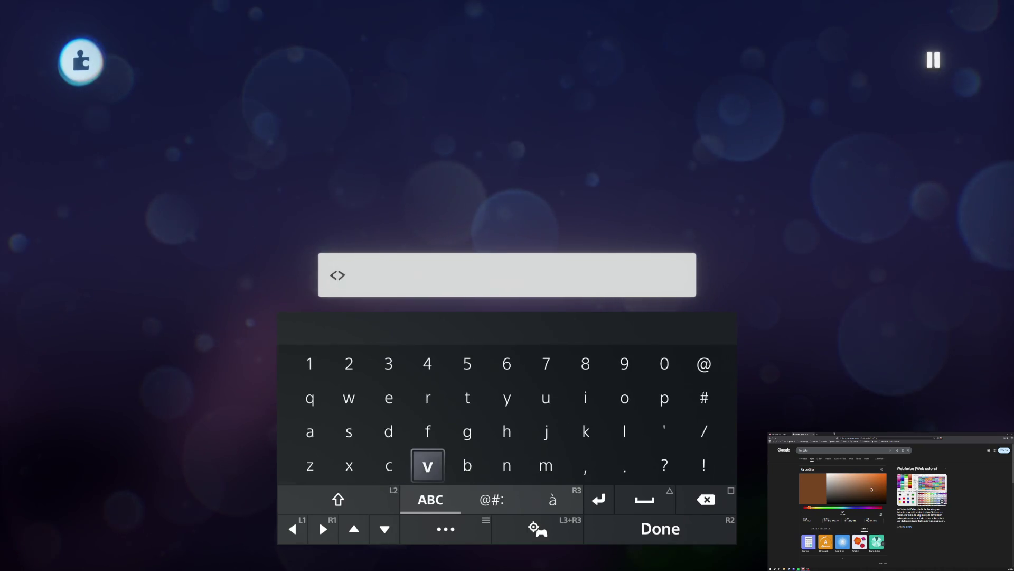
pyautogui.press('Left')
pyautogui.write('color=#7a461')
pyautogui.press('Down')
pyautogui.press('Down')
pyautogui.press('Left')
pyautogui.write('f')
# - Replace the colour tag with the <hollowcircle4> icon tag and confirm the entry
pyautogui.press('Left')
pyautogui.press('Right')
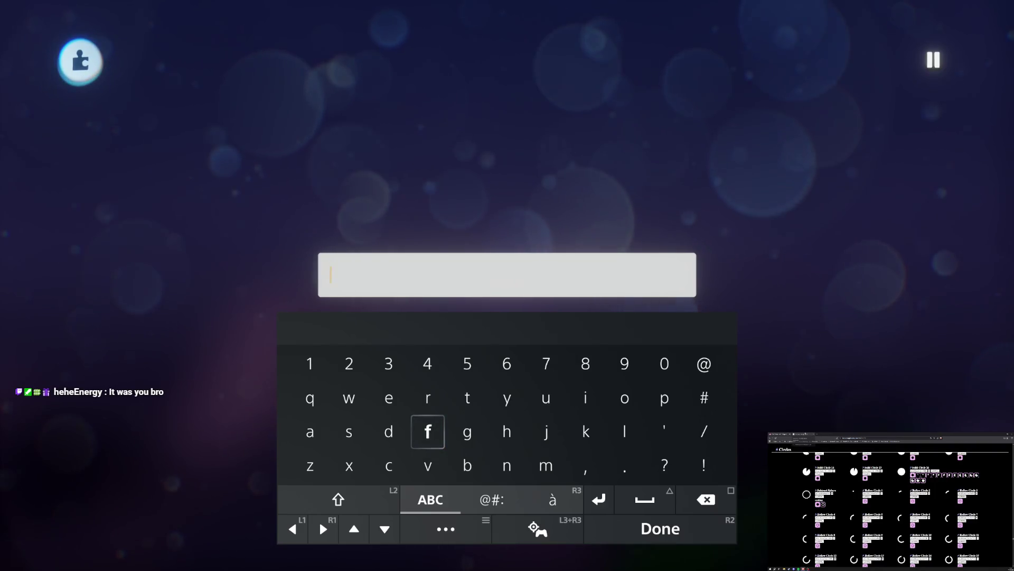
pyautogui.write('<>')
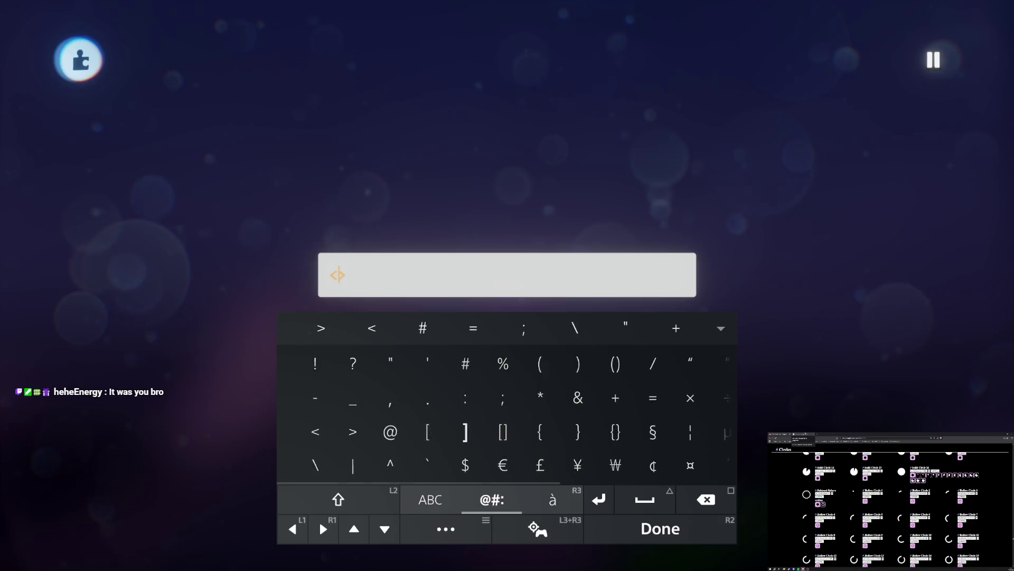
pyautogui.write('h')
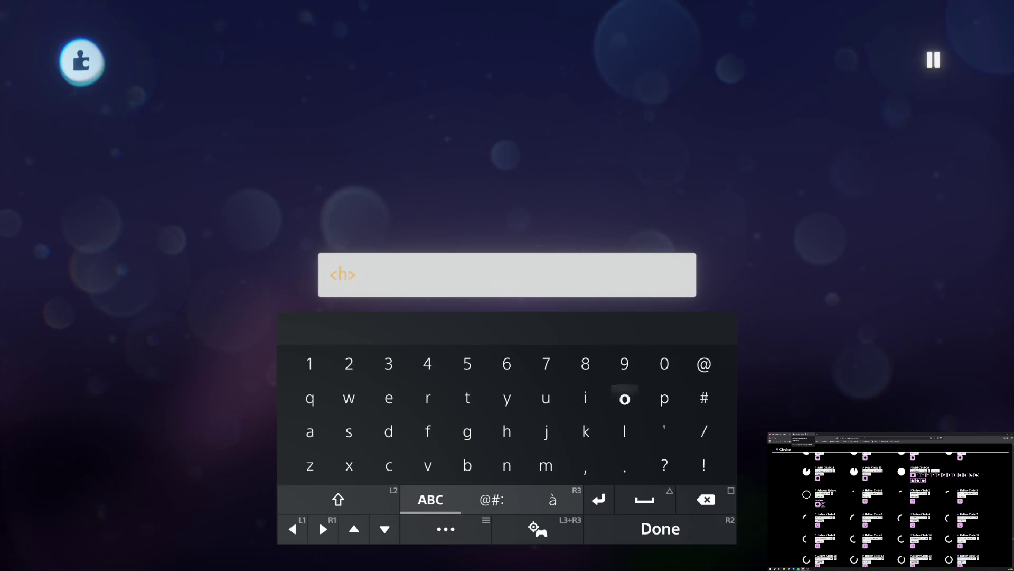
pyautogui.write('ollo')
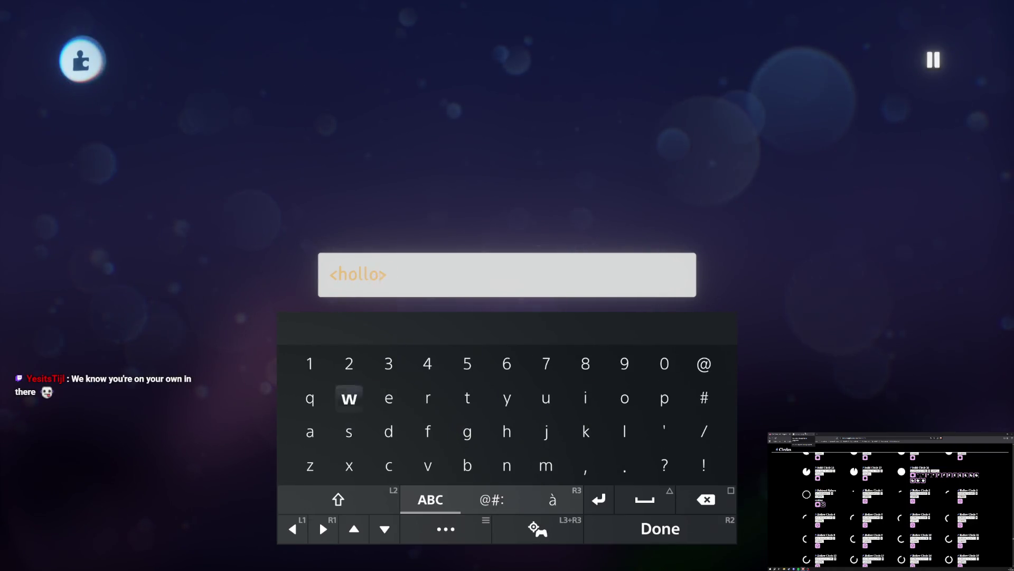
pyautogui.write('wci')
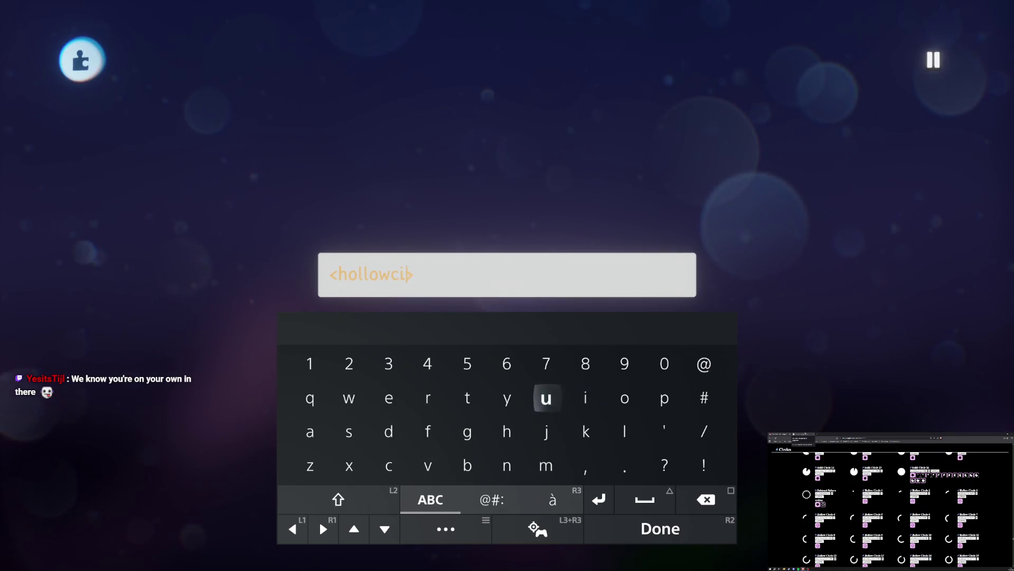
pyautogui.write('rcle4')
pyautogui.press('Down')
pyautogui.press('Return')
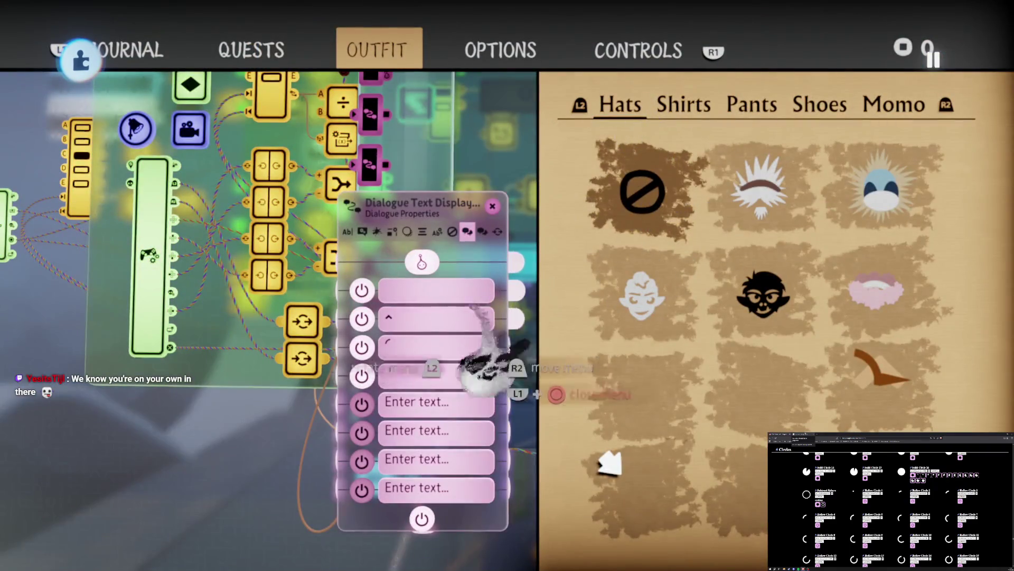
# - Clear the fourth dialogue line and pick up the chevron hat on the Hats grid
pyautogui.click(362, 376)
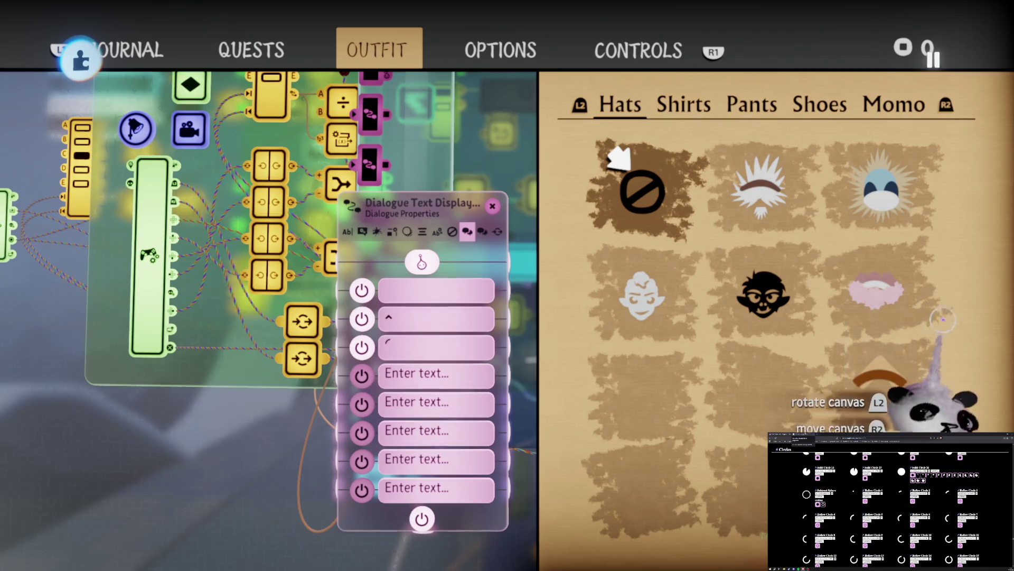
pyautogui.click(931, 344)
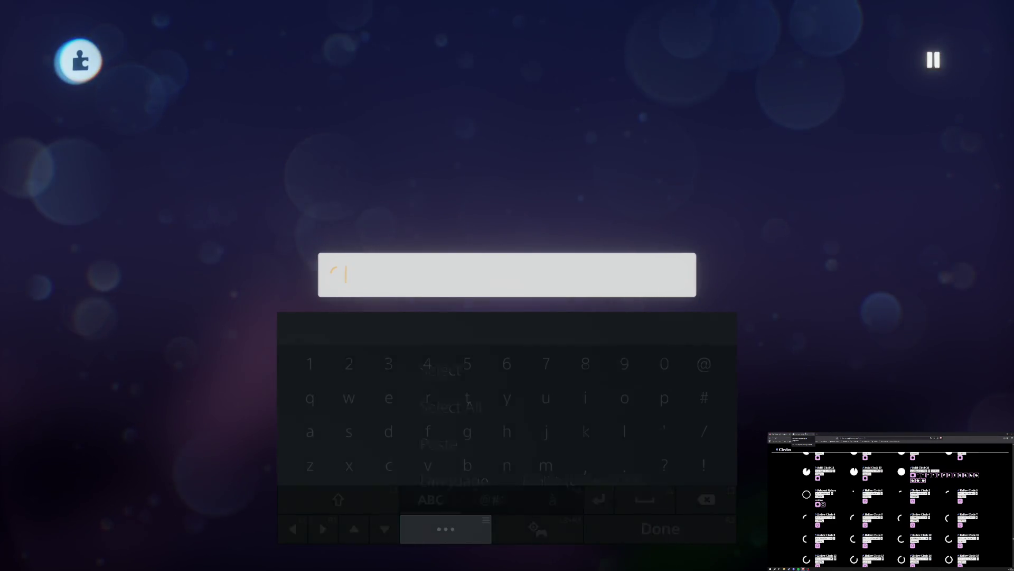
# - Confirm the pasted hollow circle icon tag on the fourth dialogue line
pyautogui.press('Escape')
pyautogui.press('Return')
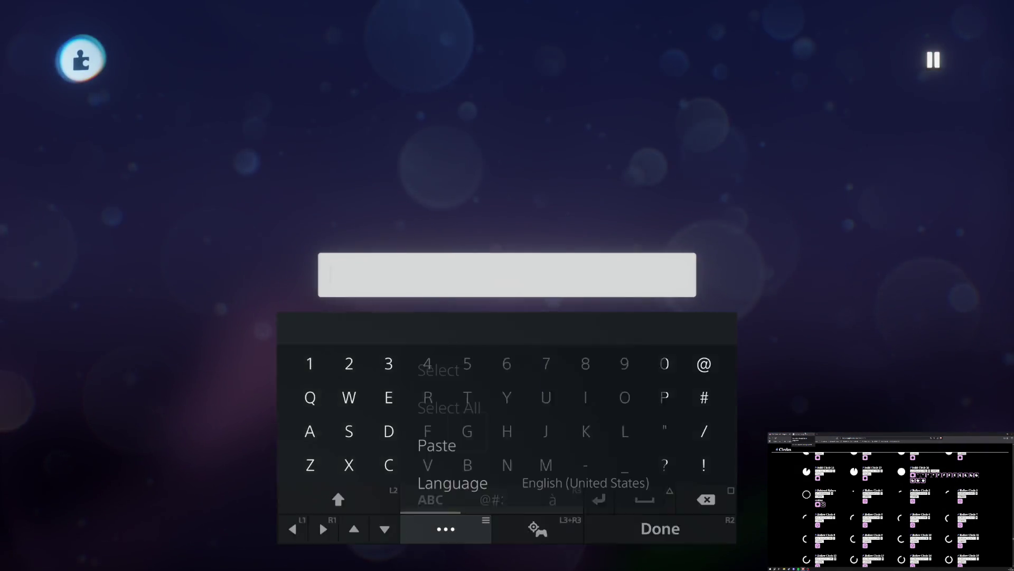
pyautogui.press('Escape')
pyautogui.press('Escape')
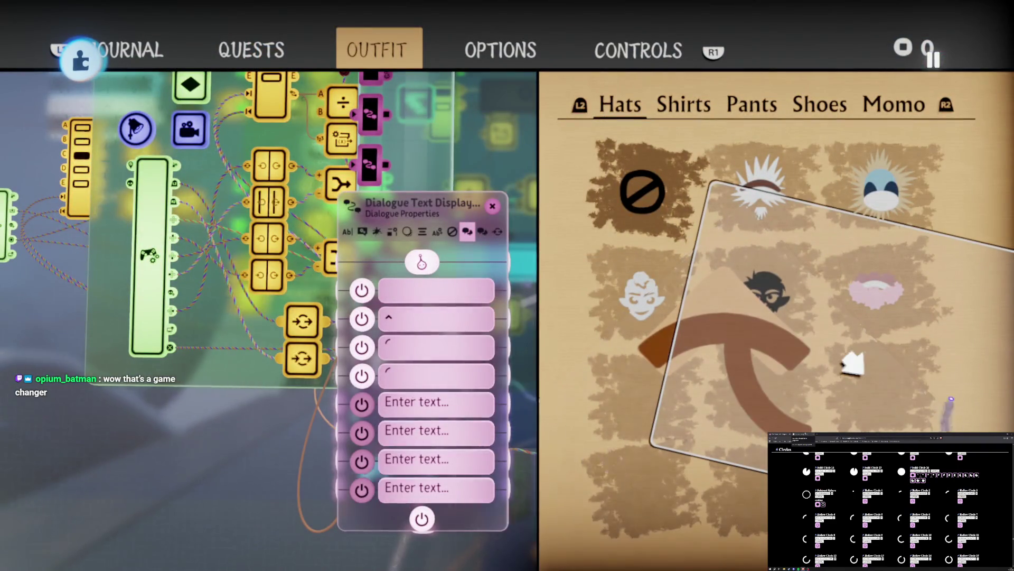
# - Undo the accidental move, close the enlarged hat canvas, and start the fifth line's text
pyautogui.hotkey('ctrl', 'z')
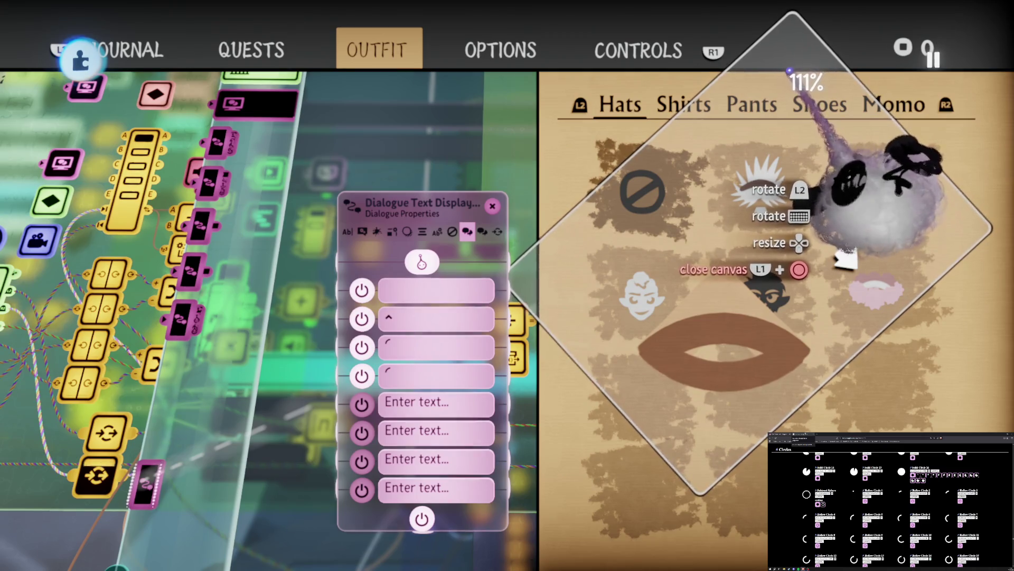
pyautogui.press('Escape')
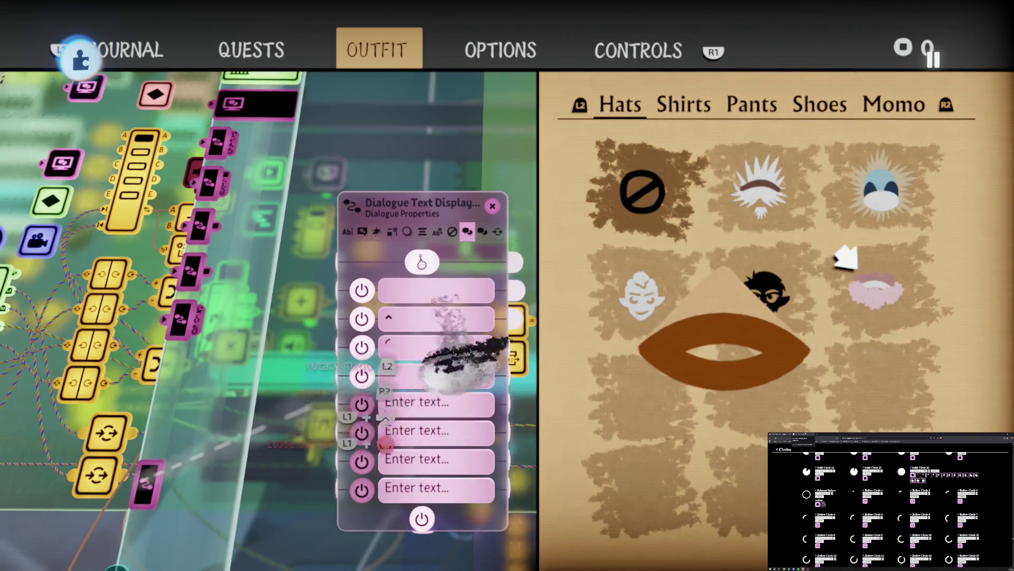
pyautogui.click(417, 487)
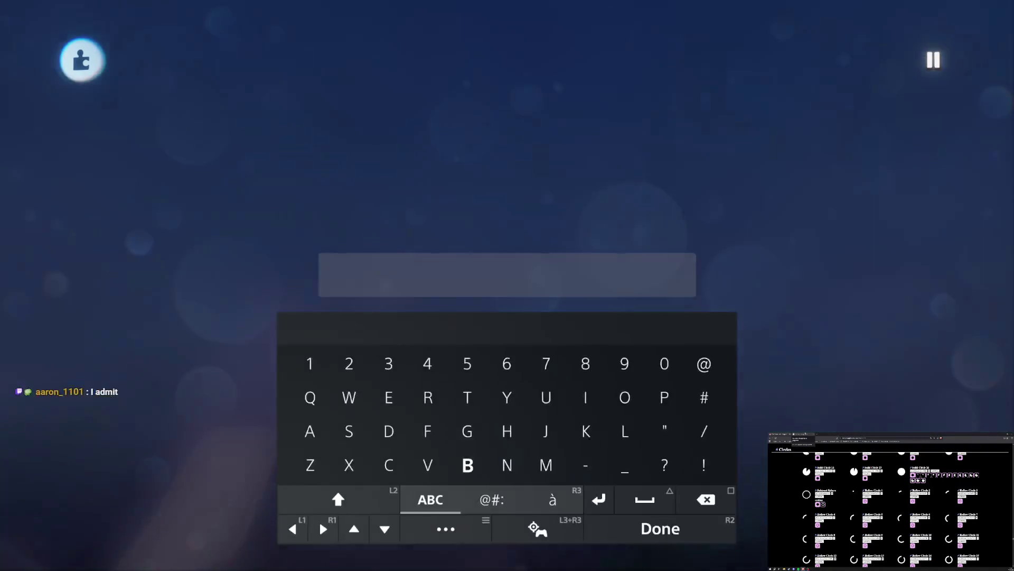
# - Paste the copied hollow circle icon tag into the fifth dialogue line
pyautogui.press('Menu')
pyautogui.press('Down')
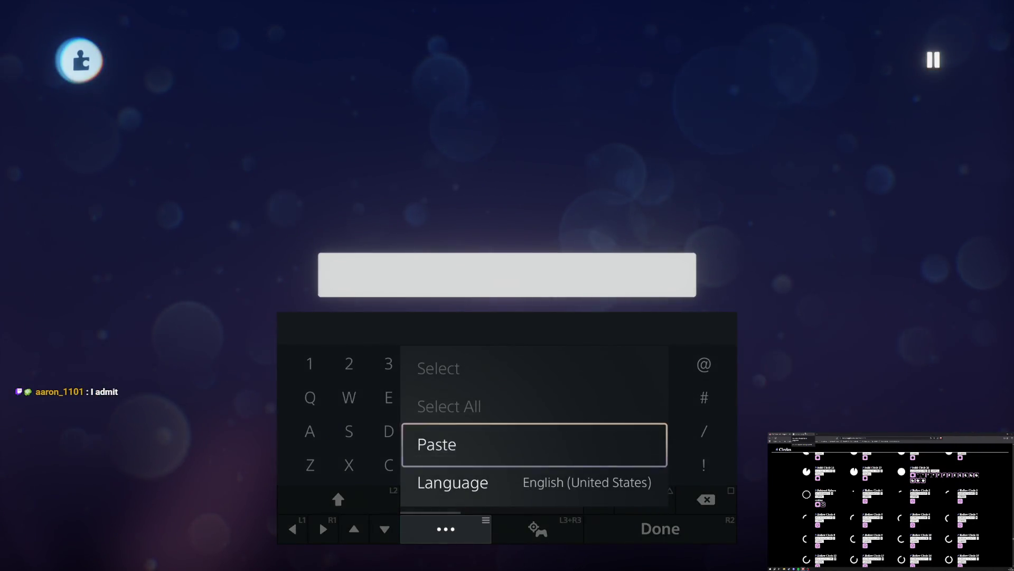
pyautogui.press('Return')
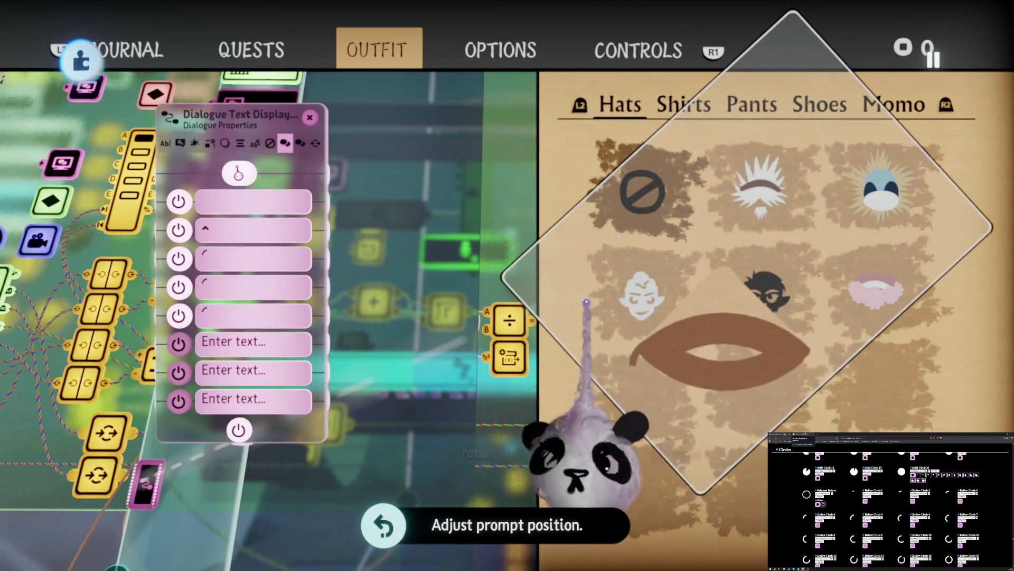
# - Rotate the conical hat over the Hats grid and enlarge it from 155% to about 290%
pyautogui.press('Tab')
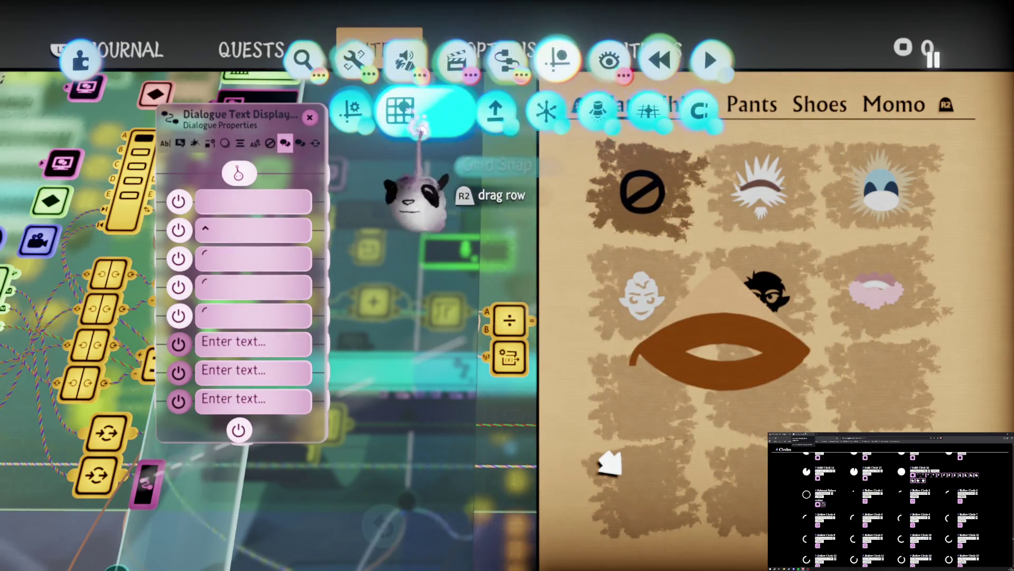
pyautogui.press('Tab')
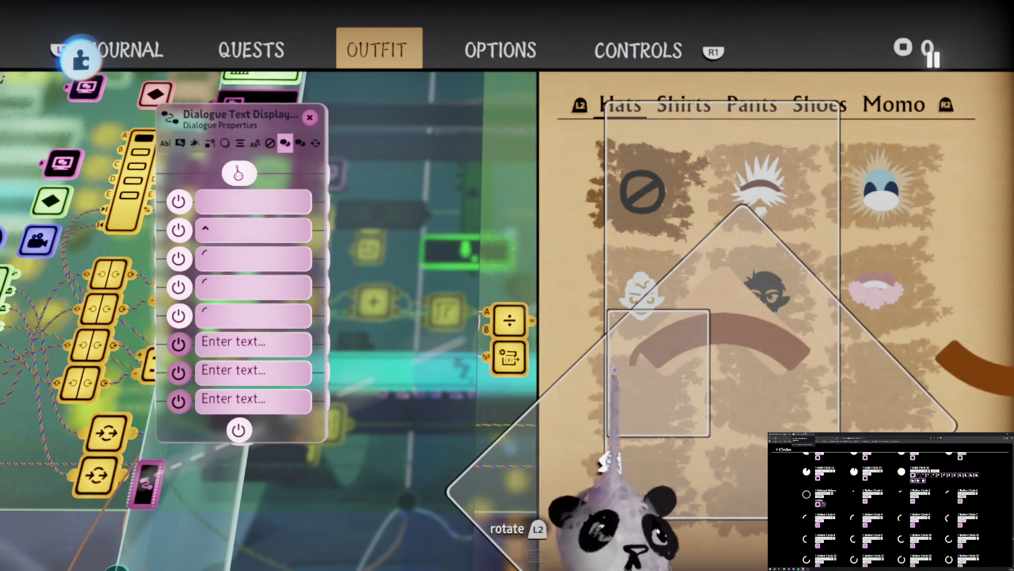
pyautogui.moveTo(628, 295)
pyautogui.mouseDown()
pyautogui.moveTo(465, 370)
pyautogui.moveTo(474, 365)
pyautogui.mouseUp()
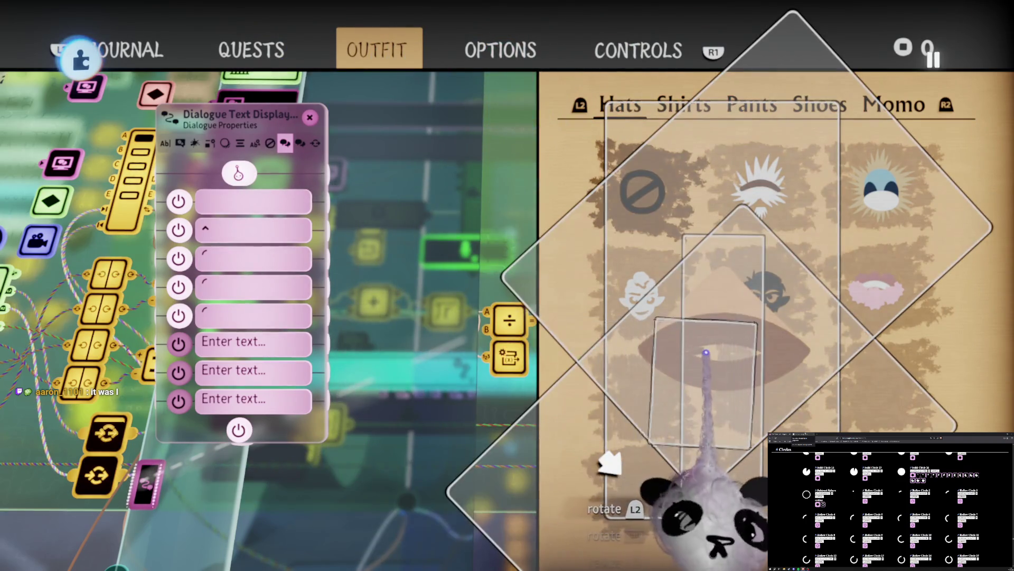
pyautogui.moveTo(735, 364)
pyautogui.mouseDown()
pyautogui.moveTo(691, 350)
pyautogui.moveTo(669, 326)
pyautogui.mouseUp()
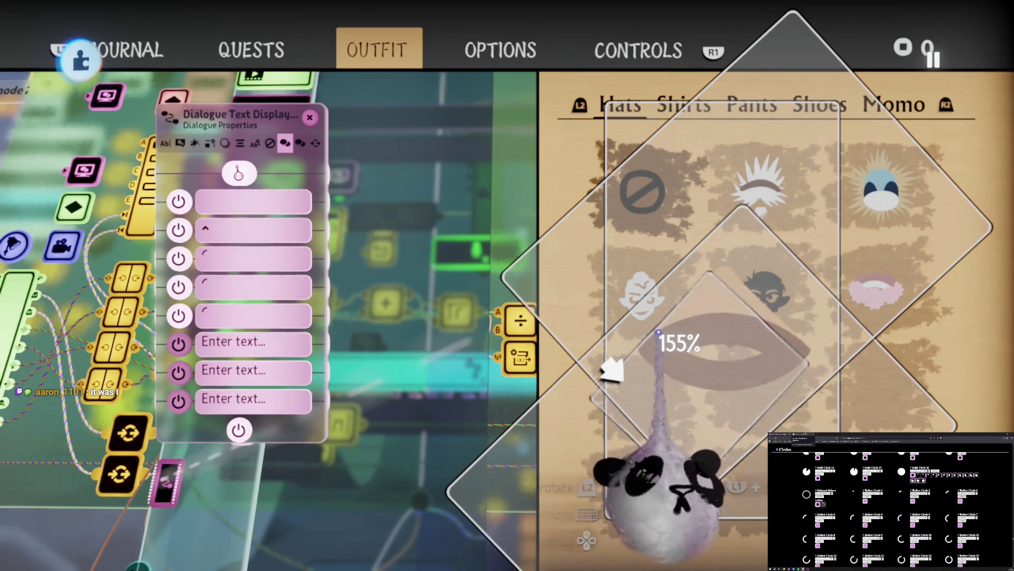
pyautogui.moveTo(679, 361)
pyautogui.mouseDown()
pyautogui.moveTo(679, 351)
pyautogui.moveTo(668, 392)
pyautogui.mouseUp()
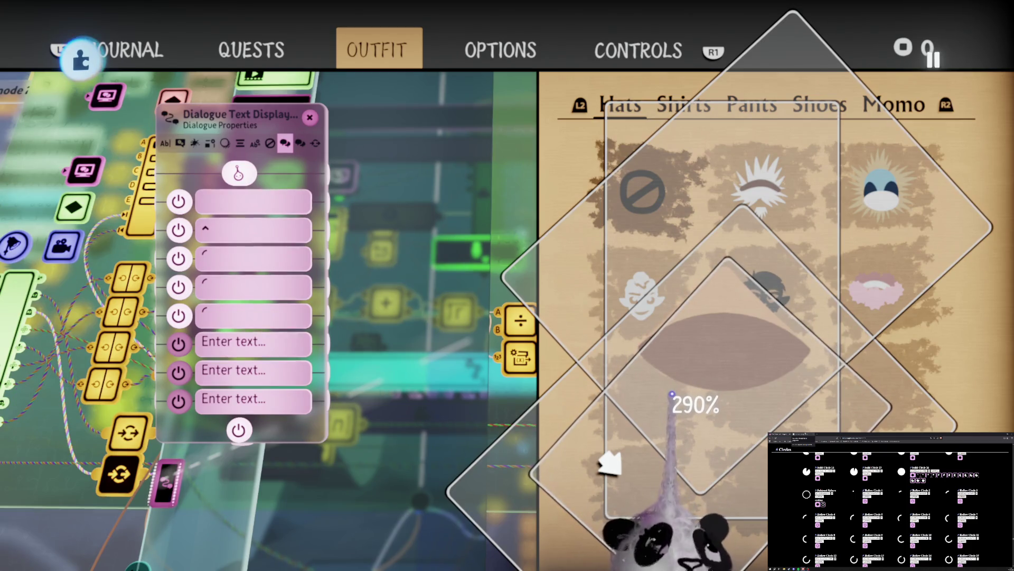
pyautogui.moveTo(672, 393); pyautogui.dragTo(672, 393)
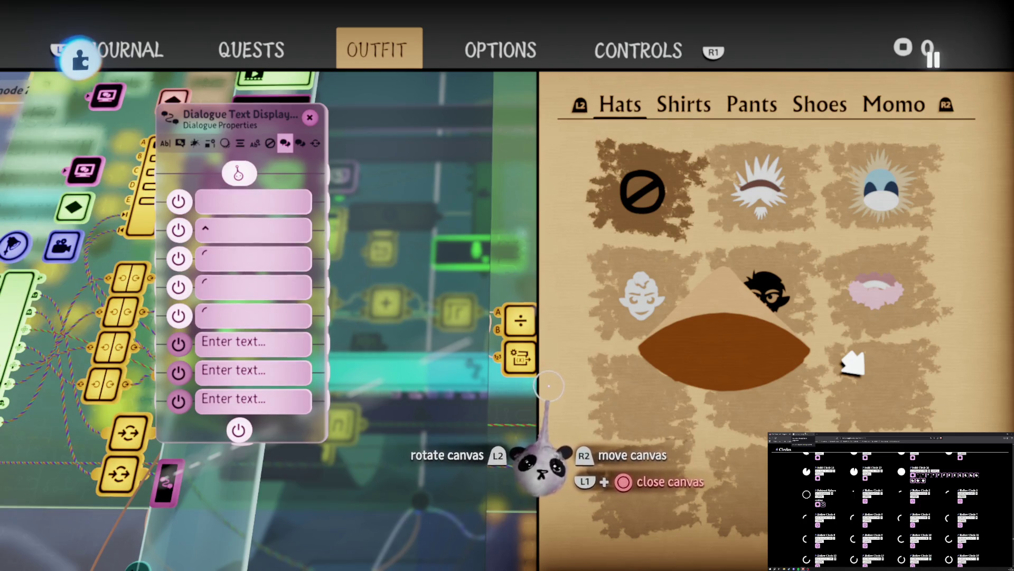
# - Pan over to the 3D hat scene and drag the Dialogue Properties panel down and left
pyautogui.moveTo(430, 475); pyautogui.dragTo(623, 529)
pyautogui.moveTo(621, 374)
pyautogui.mouseDown()
pyautogui.moveTo(526, 295)
pyautogui.moveTo(465, 294)
pyautogui.mouseUp()
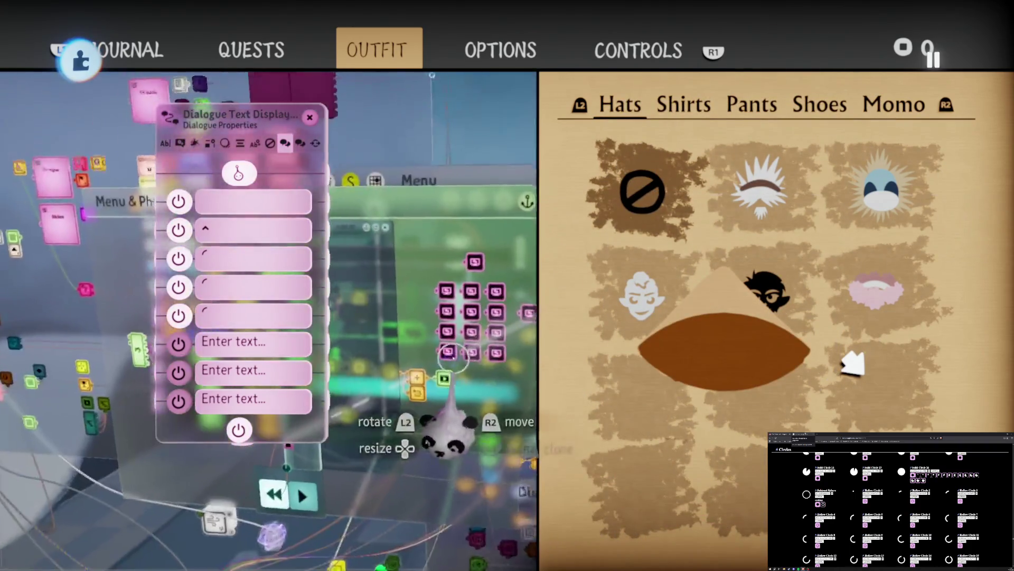
pyautogui.moveTo(462, 344)
pyautogui.mouseDown()
pyautogui.moveTo(465, 363)
pyautogui.moveTo(387, 350)
pyautogui.mouseUp()
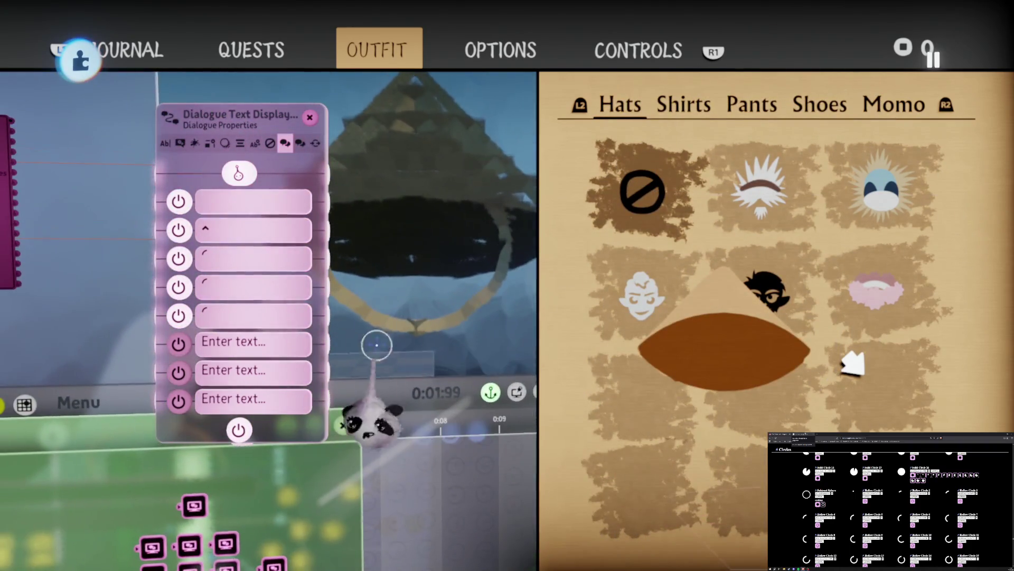
pyautogui.moveTo(323, 370); pyautogui.dragTo(219, 408)
pyautogui.moveTo(460, 268)
pyautogui.mouseDown()
pyautogui.moveTo(745, 288)
pyautogui.moveTo(724, 219)
pyautogui.moveTo(734, 217)
pyautogui.mouseUp()
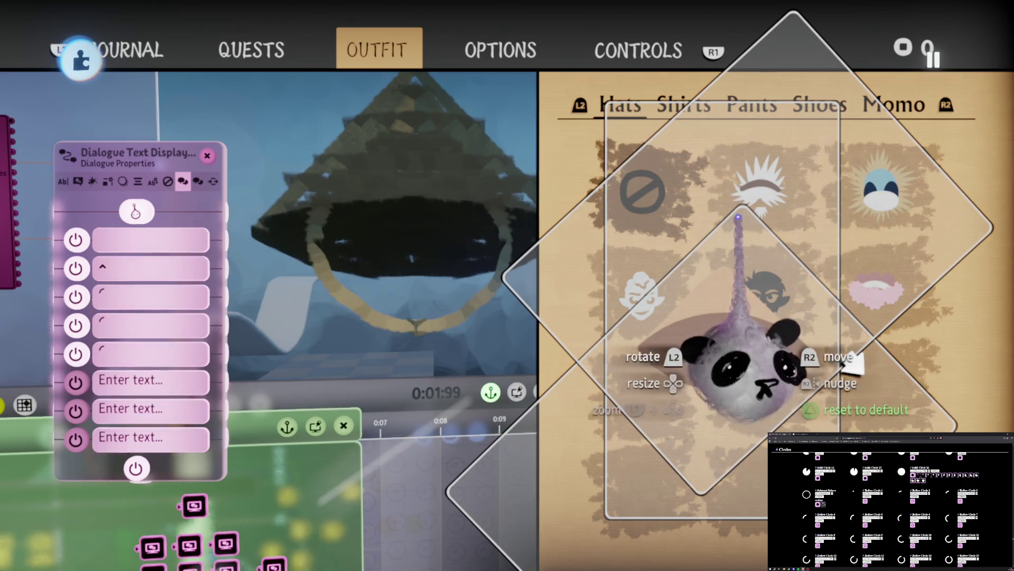
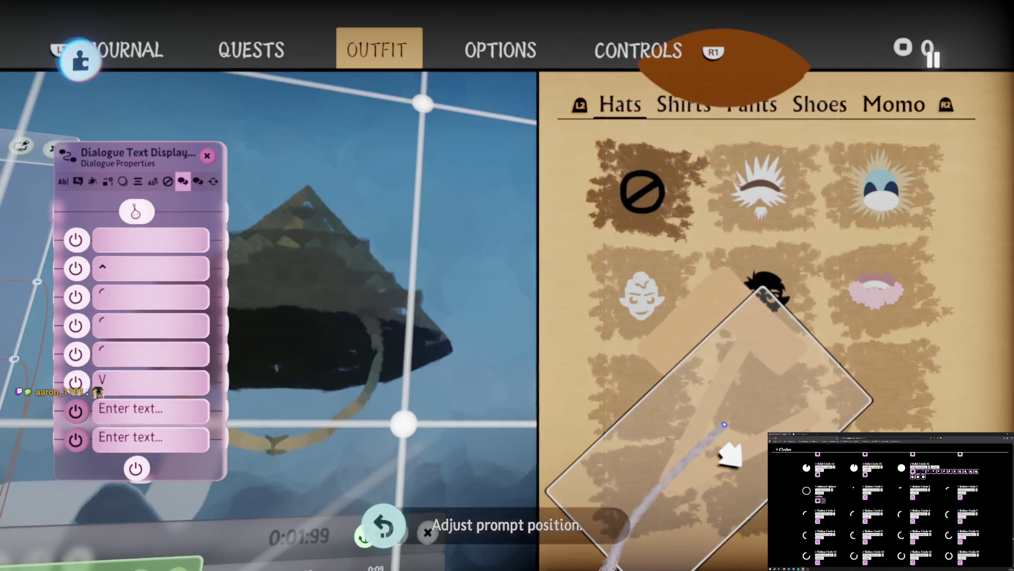
# - Move the prompt frame aside and enter the letter v on a dialogue text line
pyautogui.moveTo(786, 416)
pyautogui.mouseDown()
pyautogui.moveTo(727, 449)
pyautogui.moveTo(403, 425)
pyautogui.mouseUp()
pyautogui.moveTo(470, 434)
pyautogui.mouseDown()
pyautogui.moveTo(408, 374)
pyautogui.moveTo(385, 373)
pyautogui.moveTo(680, 419)
pyautogui.moveTo(740, 307)
pyautogui.mouseUp()
pyautogui.moveTo(720, 143)
pyautogui.mouseDown()
pyautogui.moveTo(713, 48)
pyautogui.moveTo(740, 47)
pyautogui.moveTo(725, 424)
pyautogui.moveTo(777, 127)
pyautogui.moveTo(734, 201)
pyautogui.moveTo(704, 301)
pyautogui.moveTo(750, 122)
pyautogui.moveTo(703, 169)
pyautogui.moveTo(690, 150)
pyautogui.moveTo(702, 402)
pyautogui.moveTo(507, 154)
pyautogui.moveTo(555, 195)
pyautogui.moveTo(516, 306)
pyautogui.moveTo(528, 491)
pyautogui.moveTo(471, 381)
pyautogui.moveTo(491, 317)
pyautogui.moveTo(596, 168)
pyautogui.moveTo(363, 271)
pyautogui.moveTo(407, 165)
pyautogui.moveTo(441, 408)
pyautogui.moveTo(707, 423)
pyautogui.moveTo(732, 449)
pyautogui.moveTo(748, 437)
pyautogui.moveTo(465, 528)
pyautogui.moveTo(418, 491)
pyautogui.moveTo(148, 471)
pyautogui.mouseUp()
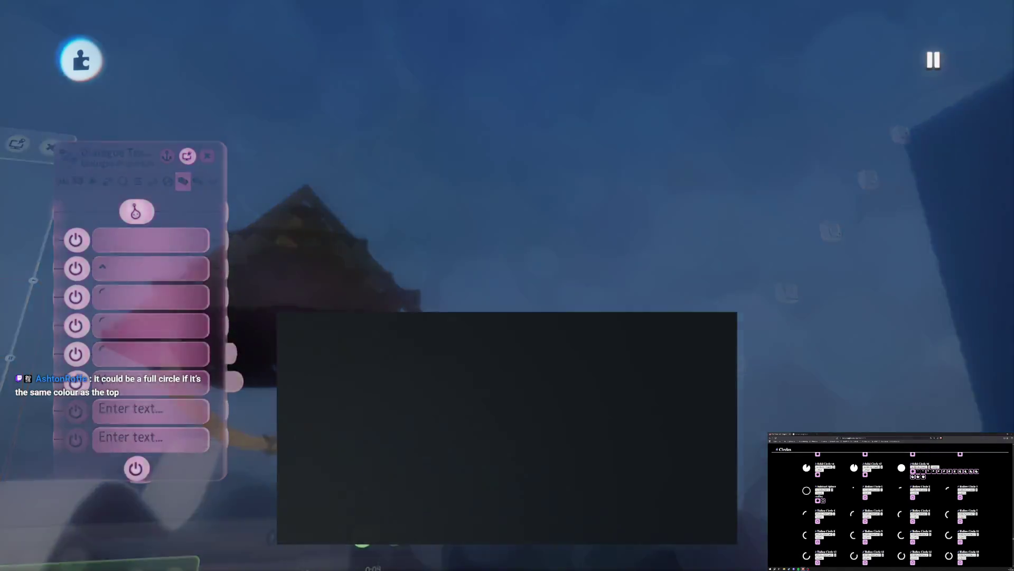
pyautogui.write('v')
pyautogui.press('Return')
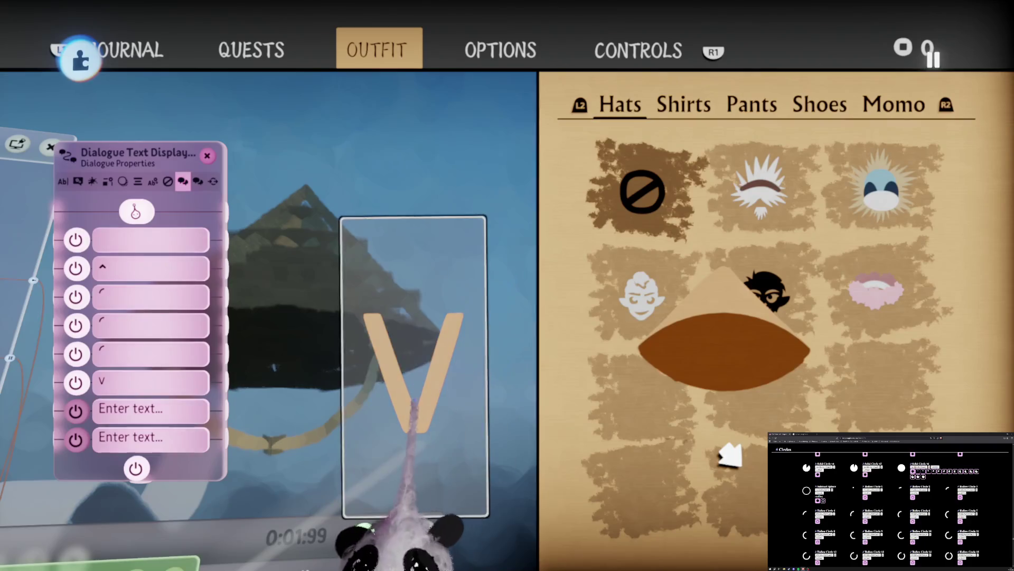
# - Try different fonts for the V with the Text Properties font slider
pyautogui.click(63, 182)
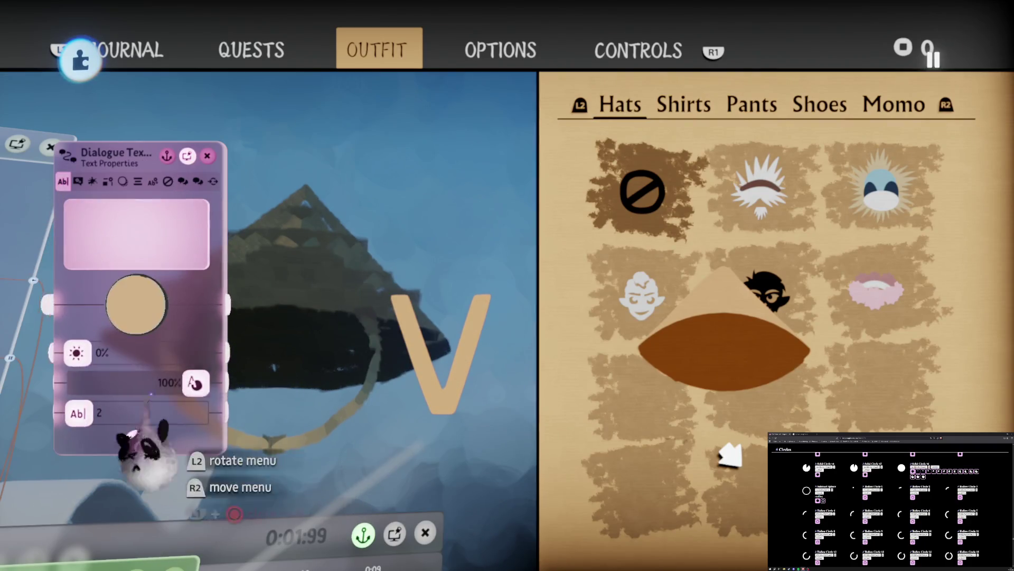
pyautogui.click(98, 413)
pyautogui.moveTo(97, 413); pyautogui.dragTo(110, 413)
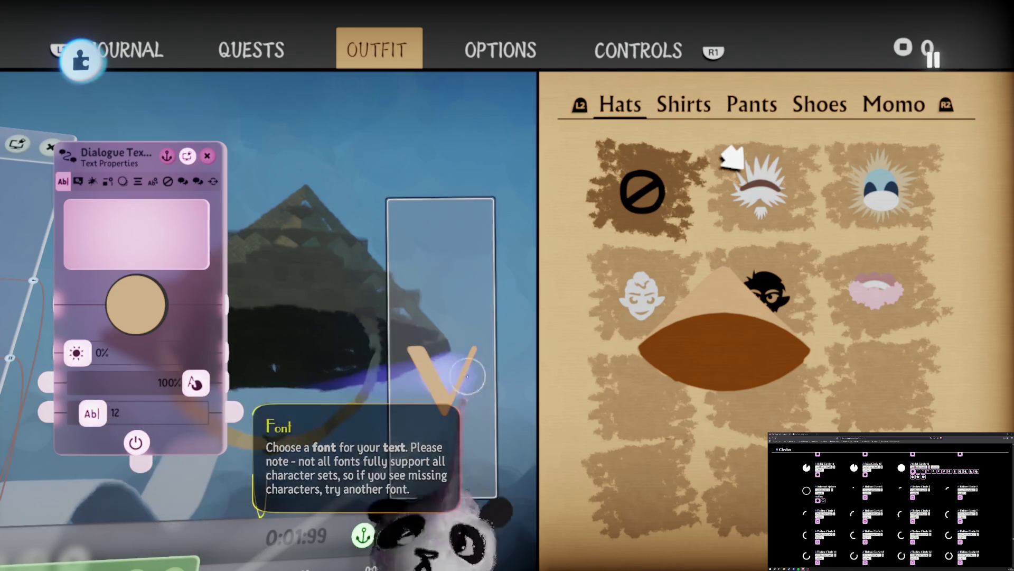
pyautogui.moveTo(430, 370)
pyautogui.mouseDown()
pyautogui.moveTo(703, 386)
pyautogui.moveTo(729, 405)
pyautogui.moveTo(718, 370)
pyautogui.moveTo(445, 345)
pyautogui.mouseUp()
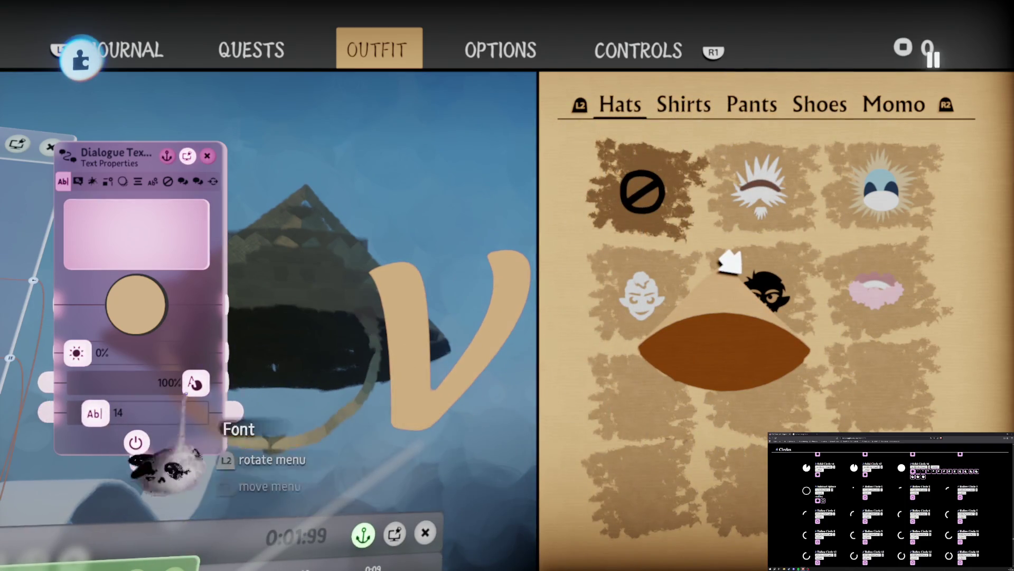
# - Move and scale the V over the outfit panel, settle on font 35, and place it on the hat
pyautogui.moveTo(499, 383); pyautogui.dragTo(698, 467)
pyautogui.moveTo(729, 263); pyautogui.dragTo(734, 364)
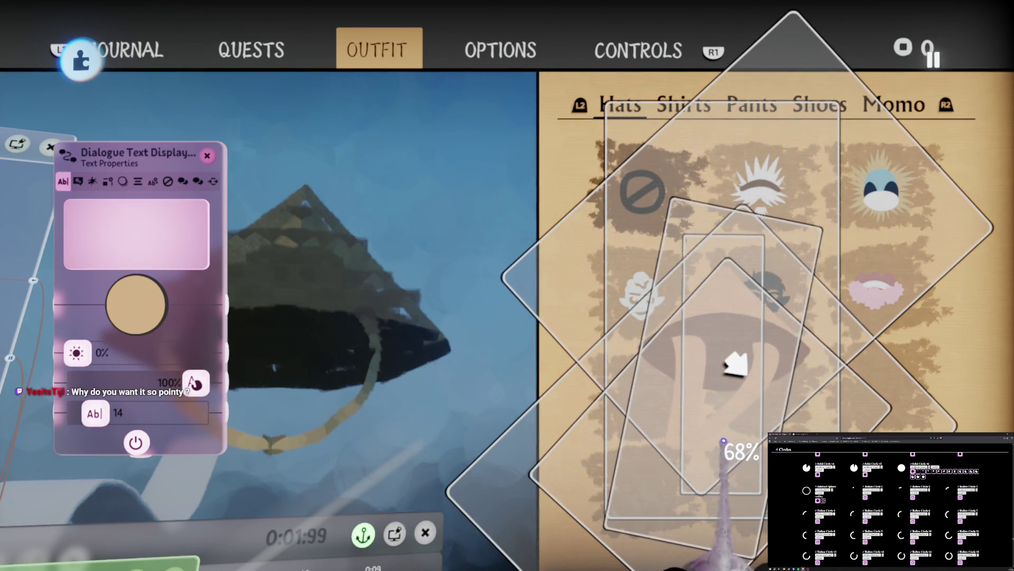
pyautogui.moveTo(733, 432)
pyautogui.mouseDown()
pyautogui.moveTo(415, 407)
pyautogui.moveTo(294, 328)
pyautogui.moveTo(686, 295)
pyautogui.moveTo(474, 299)
pyautogui.mouseUp()
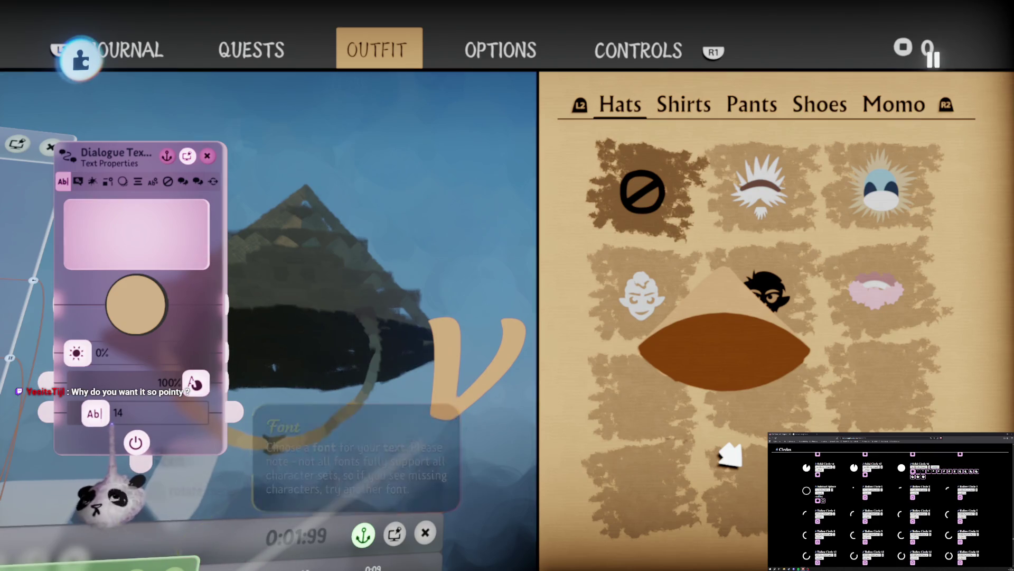
pyautogui.moveTo(107, 420); pyautogui.dragTo(108, 413)
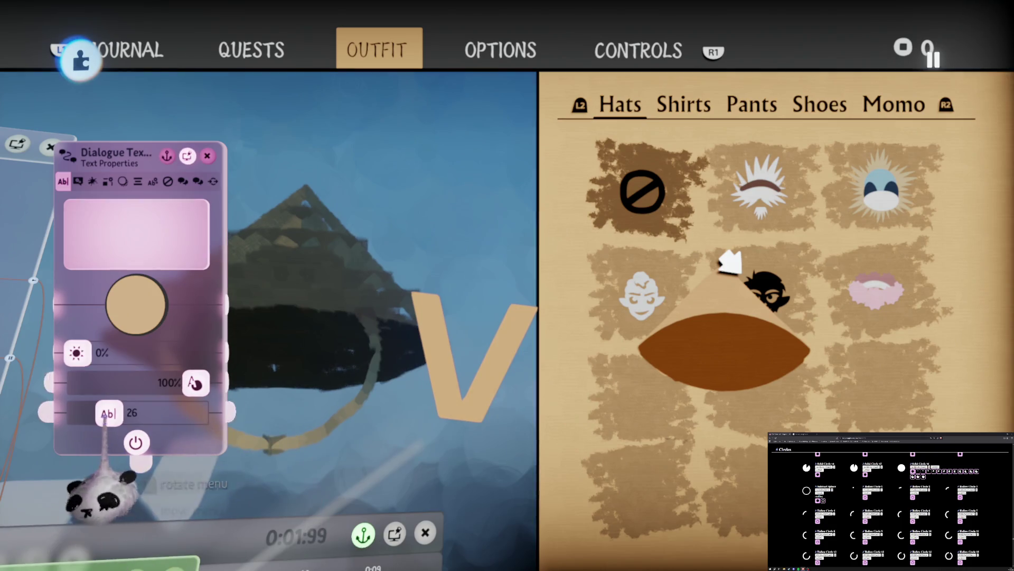
pyautogui.moveTo(113, 415); pyautogui.dragTo(121, 414)
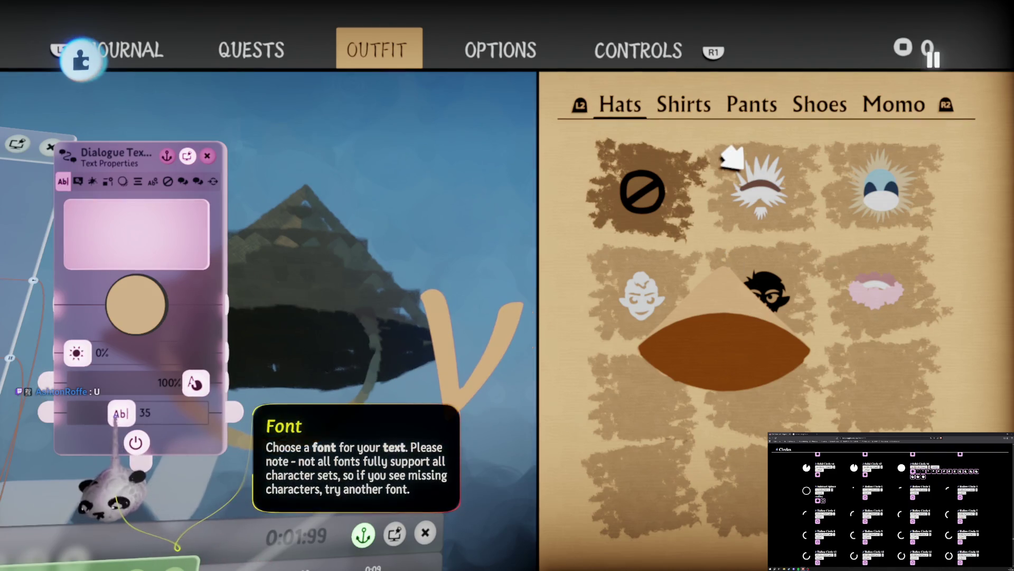
pyautogui.moveTo(462, 380)
pyautogui.mouseDown()
pyautogui.moveTo(719, 439)
pyautogui.moveTo(728, 428)
pyautogui.moveTo(728, 450)
pyautogui.mouseUp()
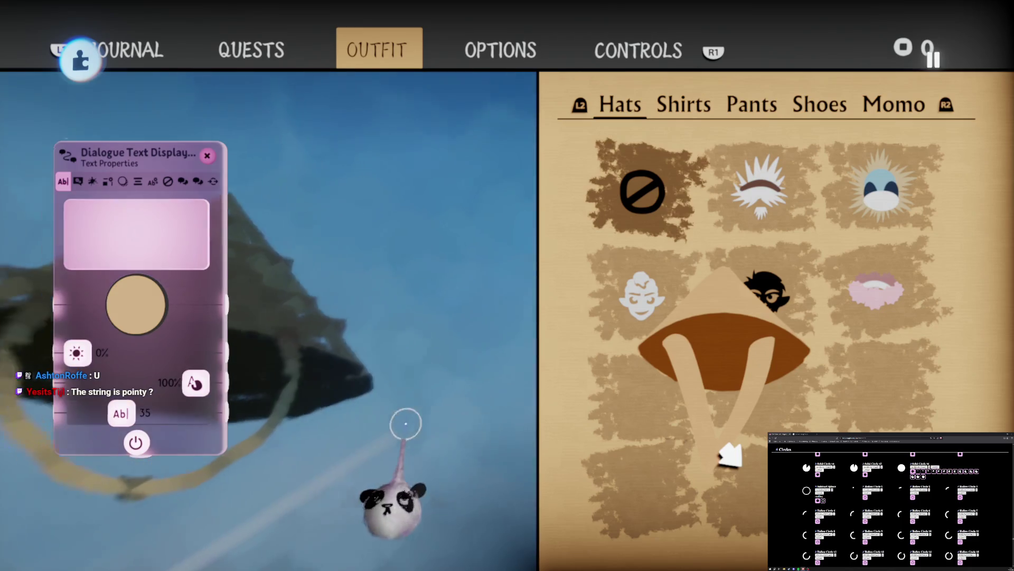
# - Rotate the V upright under the hat brim and go back to the dialogue line list
pyautogui.moveTo(526, 313)
pyautogui.mouseDown()
pyautogui.moveTo(772, 227)
pyautogui.moveTo(930, 228)
pyautogui.moveTo(528, 217)
pyautogui.moveTo(682, 227)
pyautogui.moveTo(702, 261)
pyautogui.moveTo(682, 393)
pyautogui.mouseUp()
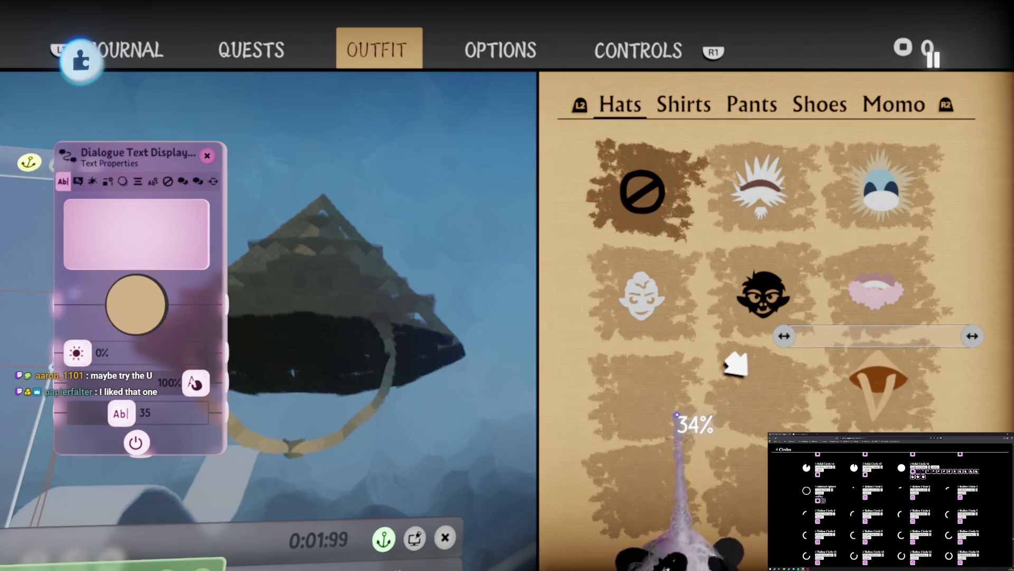
pyautogui.moveTo(652, 396); pyautogui.dragTo(417, 206)
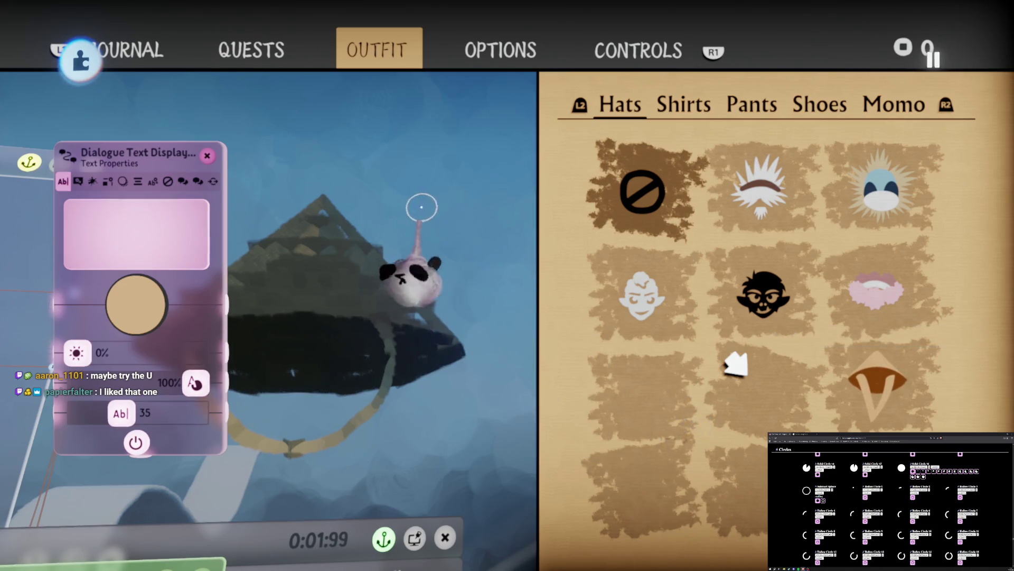
pyautogui.moveTo(471, 390); pyautogui.dragTo(471, 390)
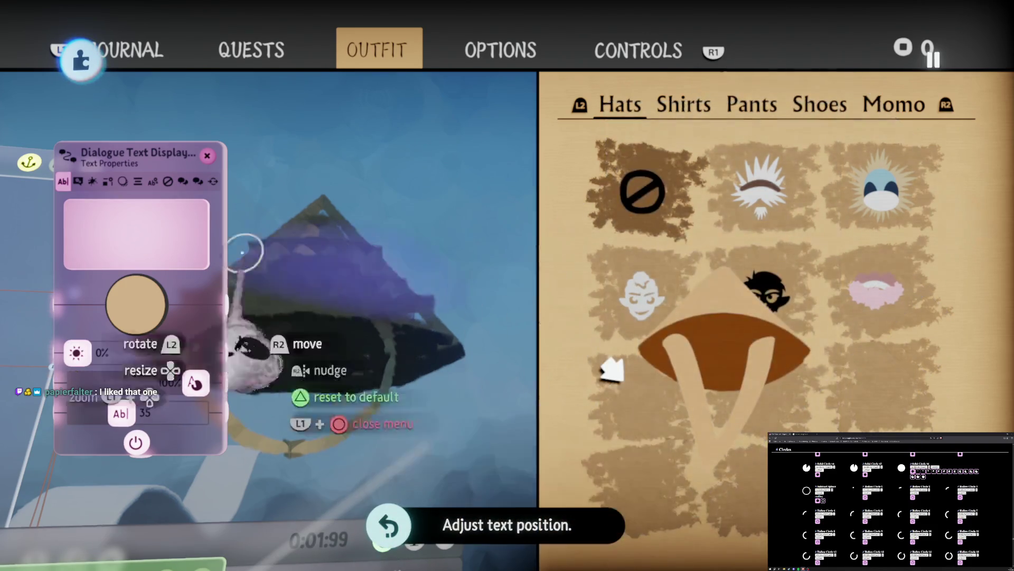
pyautogui.click(183, 181)
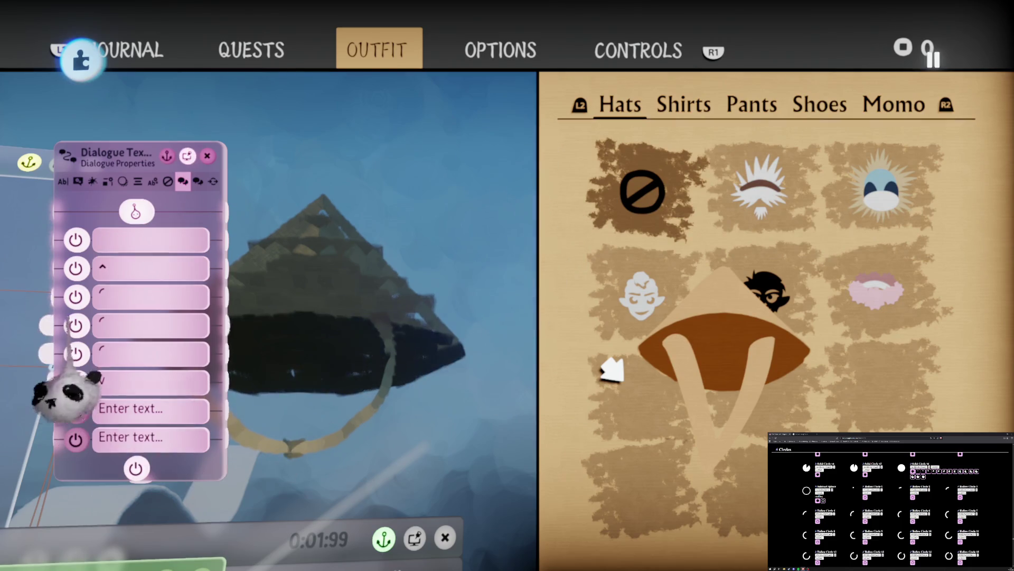
# - Select all of the arc glyph in the third dialogue line and copy it
pyautogui.press('Delete')
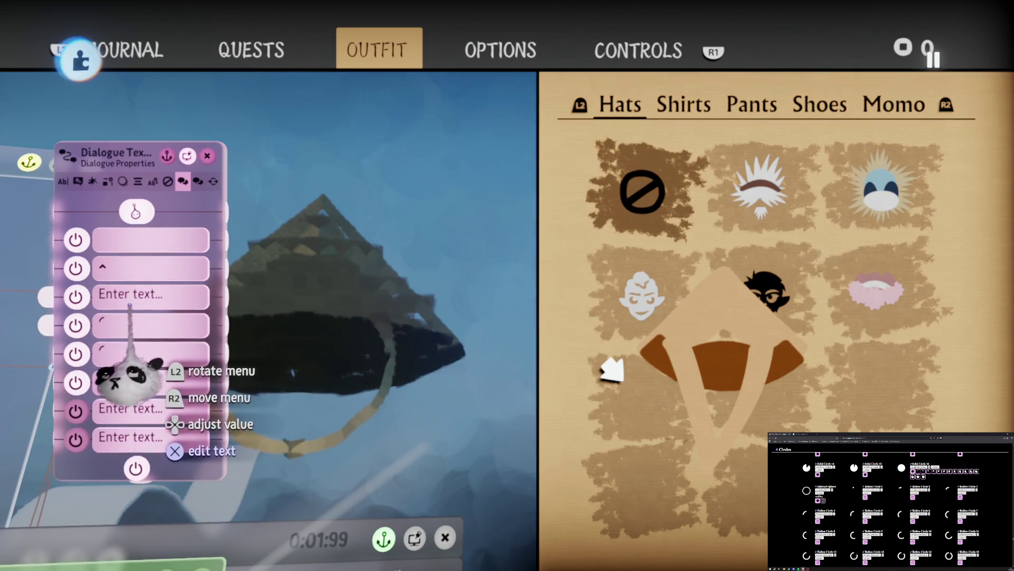
pyautogui.click(127, 370)
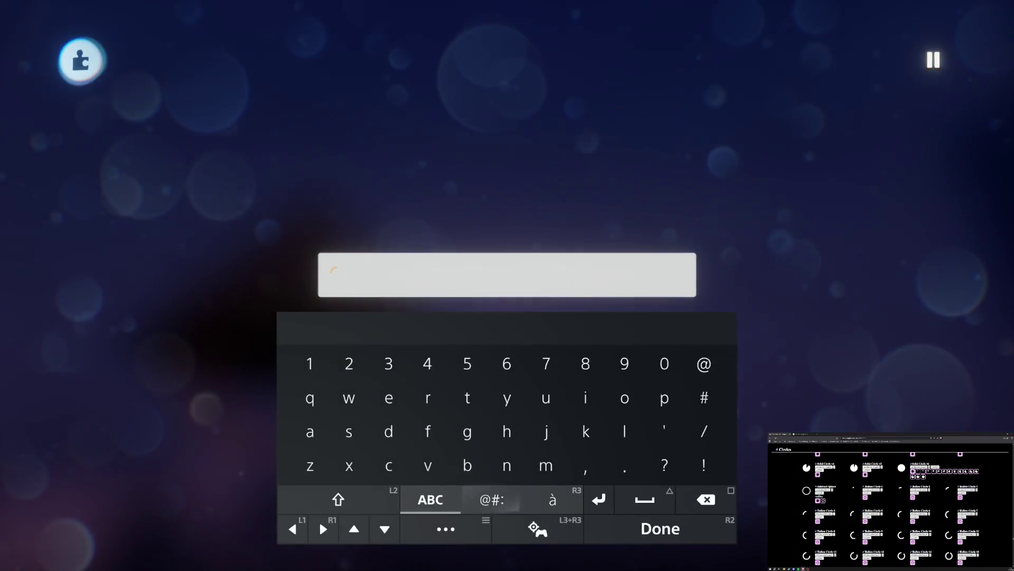
pyautogui.press('Return')
pyautogui.press('Down')
pyautogui.press('Return')
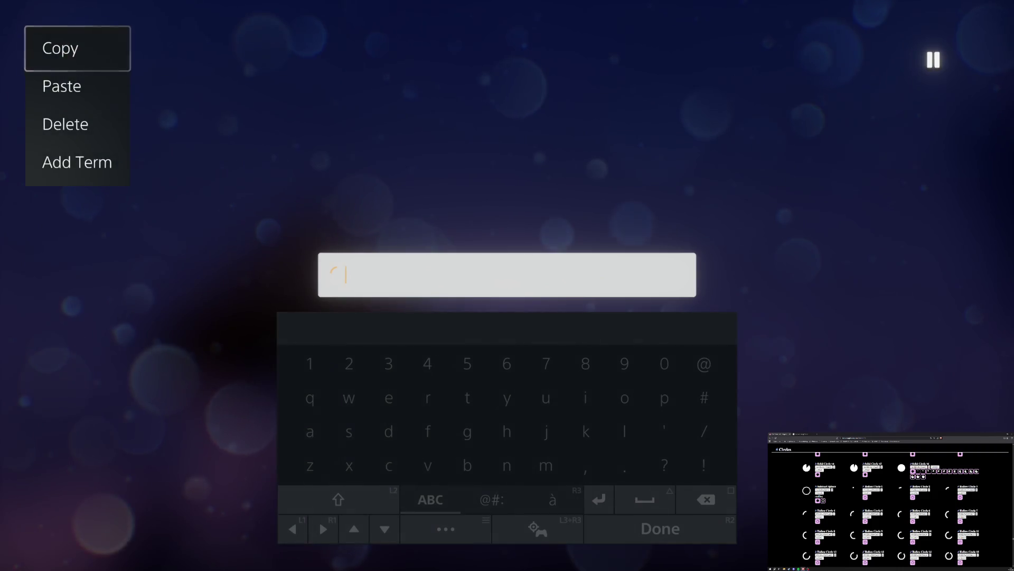
pyautogui.press('Return')
pyautogui.press('Escape')
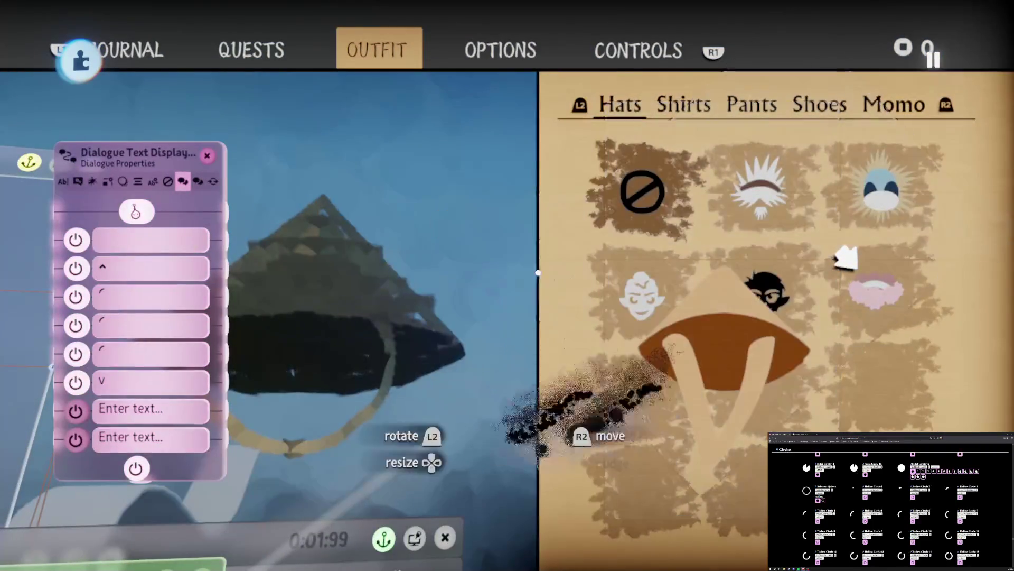
# - Paste the copied arc glyph into the empty seventh dialogue line
pyautogui.press('Return')
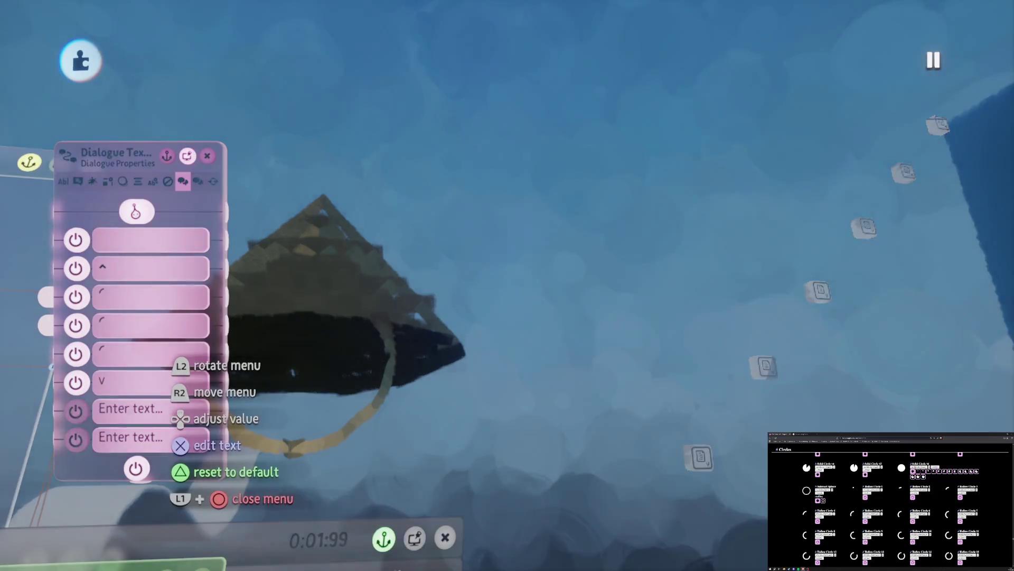
pyautogui.press('Escape')
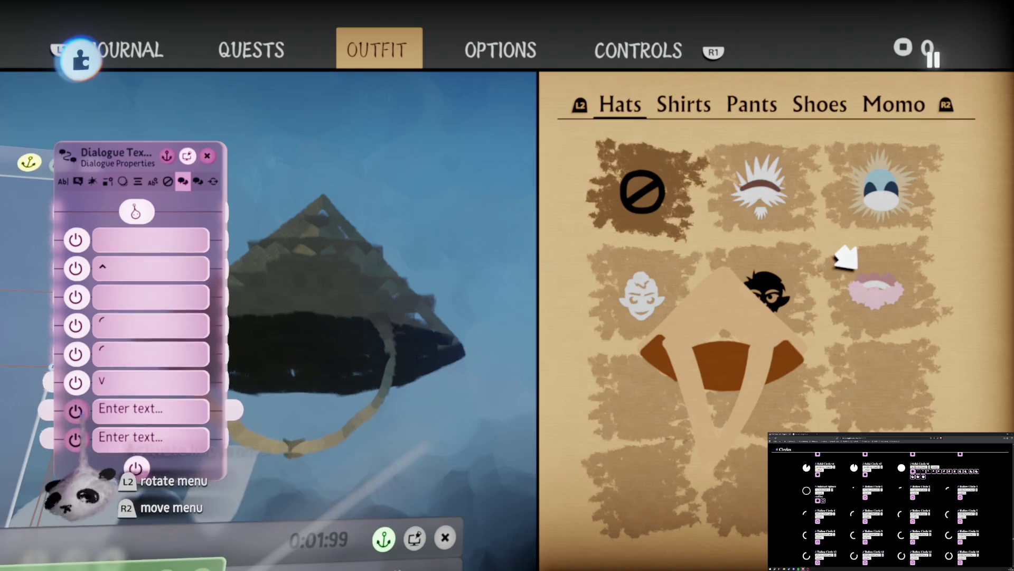
pyautogui.press('Return')
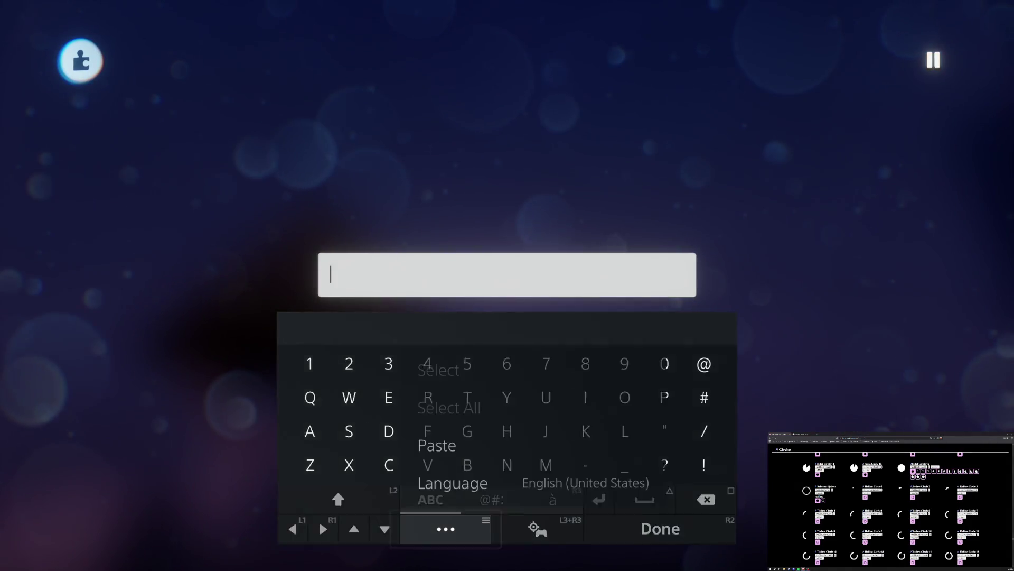
pyautogui.press('Escape')
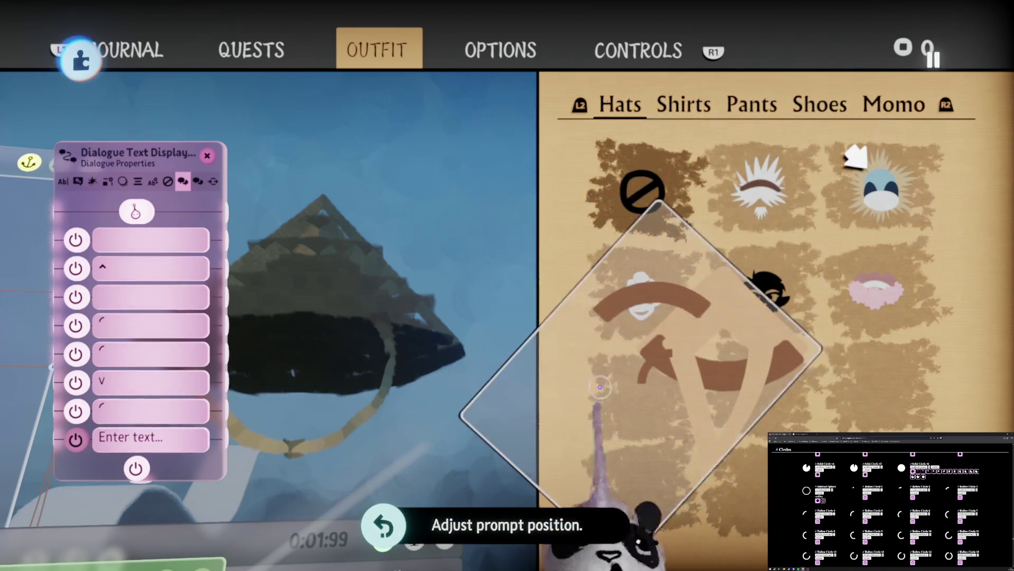
pyautogui.press('Escape')
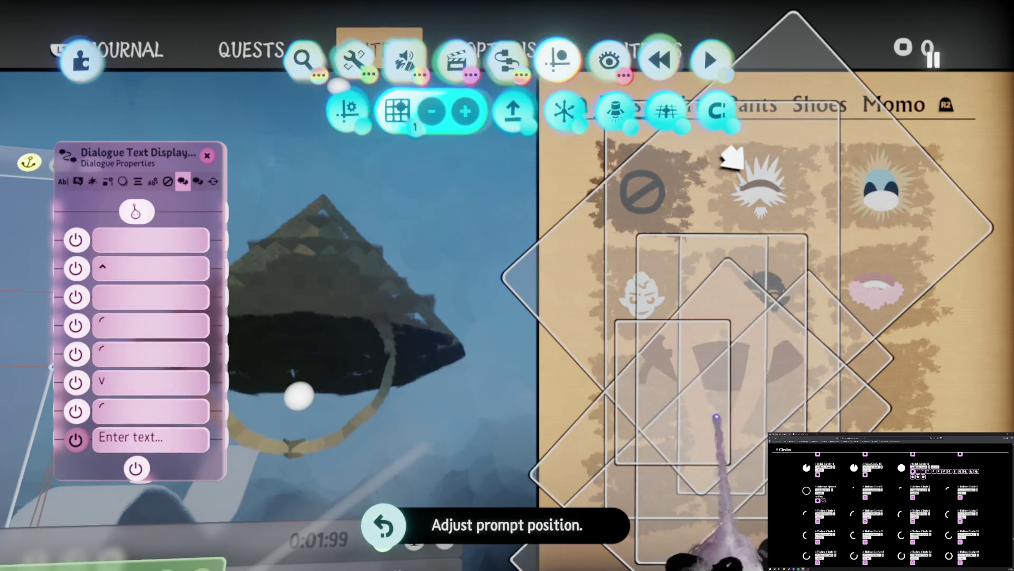
# - Reposition, rotate and enlarge the text prompt frames over the outfit panel, then remove the enlarged piece
pyautogui.moveTo(720, 261); pyautogui.dragTo(729, 262)
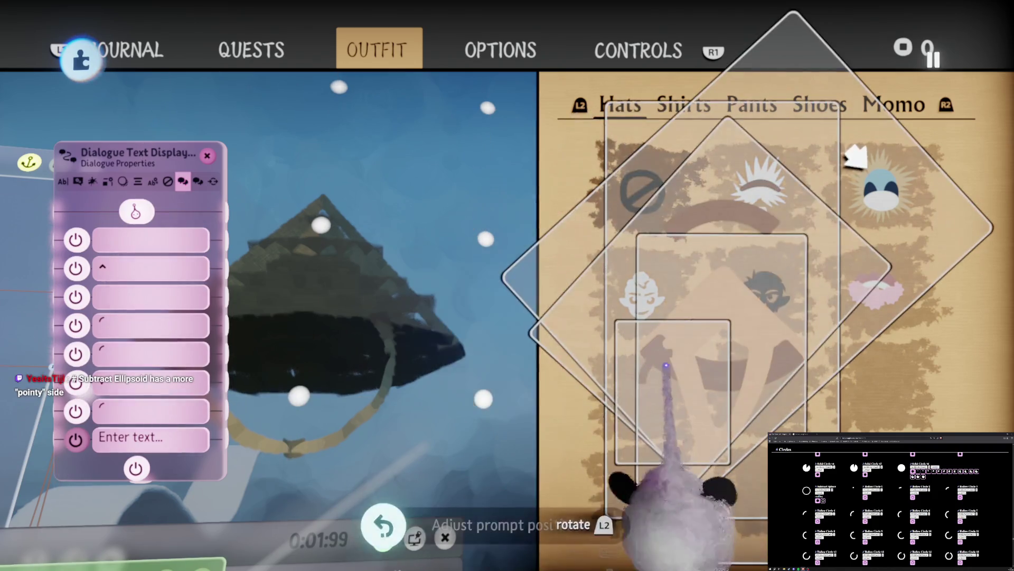
pyautogui.moveTo(660, 301)
pyautogui.mouseDown()
pyautogui.moveTo(658, 345)
pyautogui.moveTo(782, 404)
pyautogui.moveTo(647, 359)
pyautogui.mouseUp()
pyautogui.moveTo(644, 402); pyautogui.dragTo(654, 363)
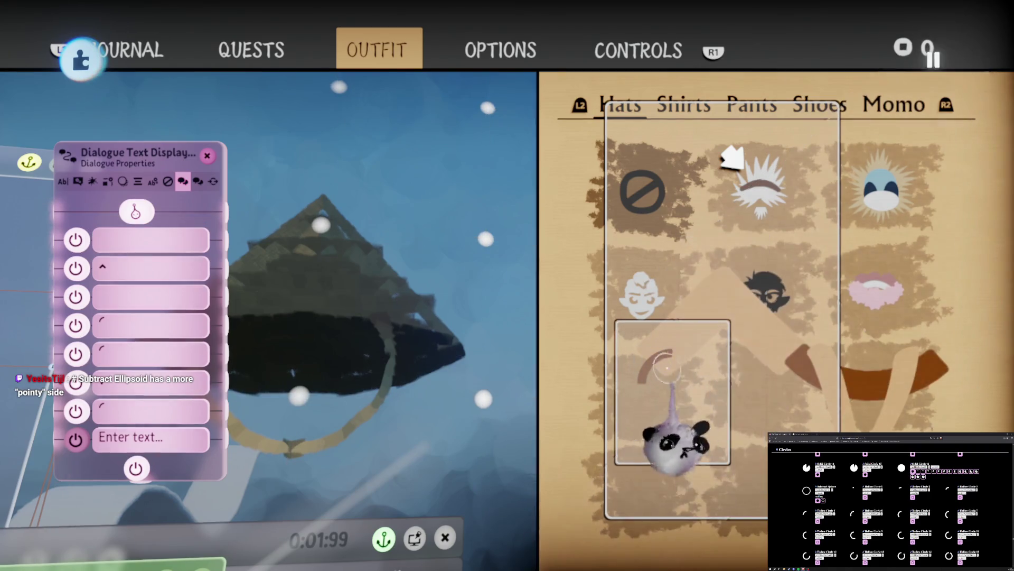
pyautogui.moveTo(673, 415); pyautogui.dragTo(643, 402)
pyautogui.moveTo(484, 400)
pyautogui.mouseDown()
pyautogui.moveTo(518, 410)
pyautogui.moveTo(782, 404)
pyautogui.mouseUp()
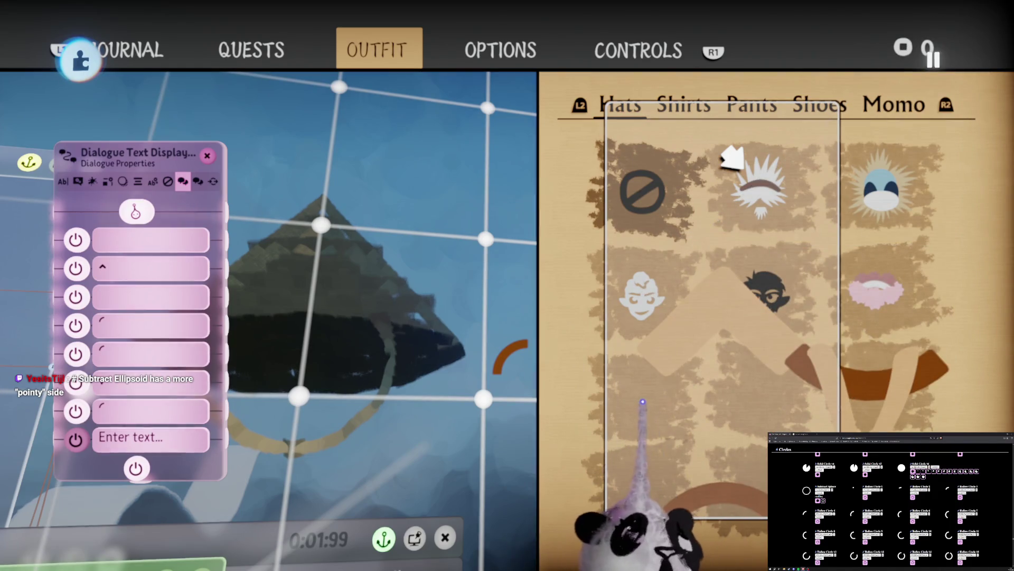
pyautogui.moveTo(668, 317)
pyautogui.mouseDown()
pyautogui.moveTo(781, 404)
pyautogui.moveTo(674, 346)
pyautogui.mouseUp()
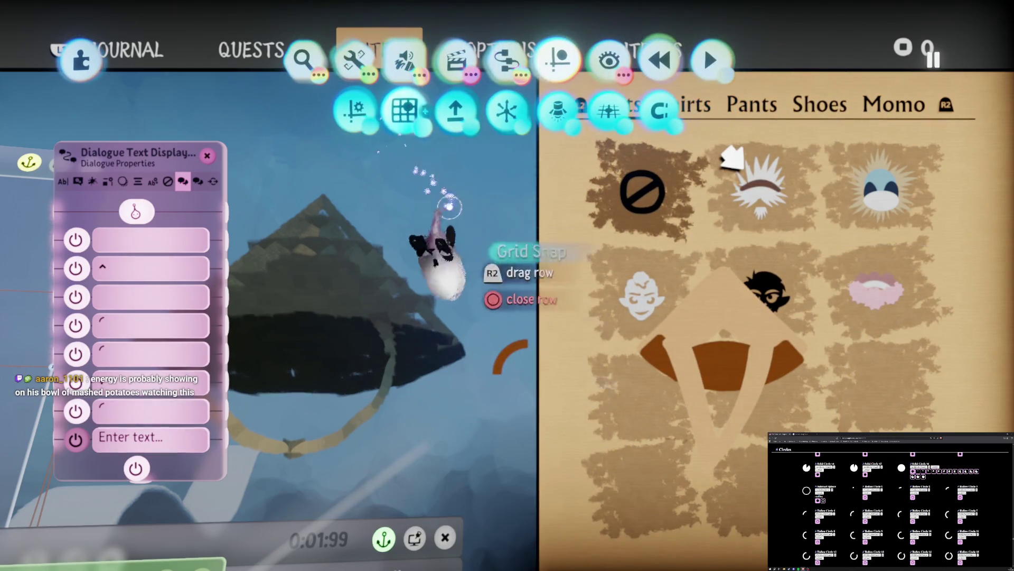
pyautogui.moveTo(511, 352)
pyautogui.mouseDown()
pyautogui.moveTo(521, 323)
pyautogui.moveTo(560, 339)
pyautogui.moveTo(668, 346)
pyautogui.mouseUp()
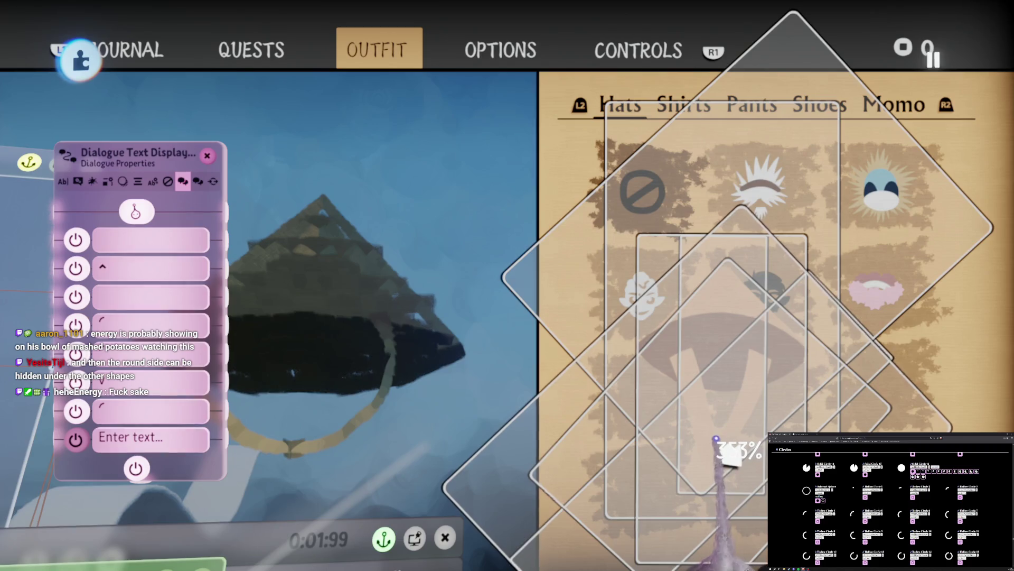
pyautogui.press('Escape')
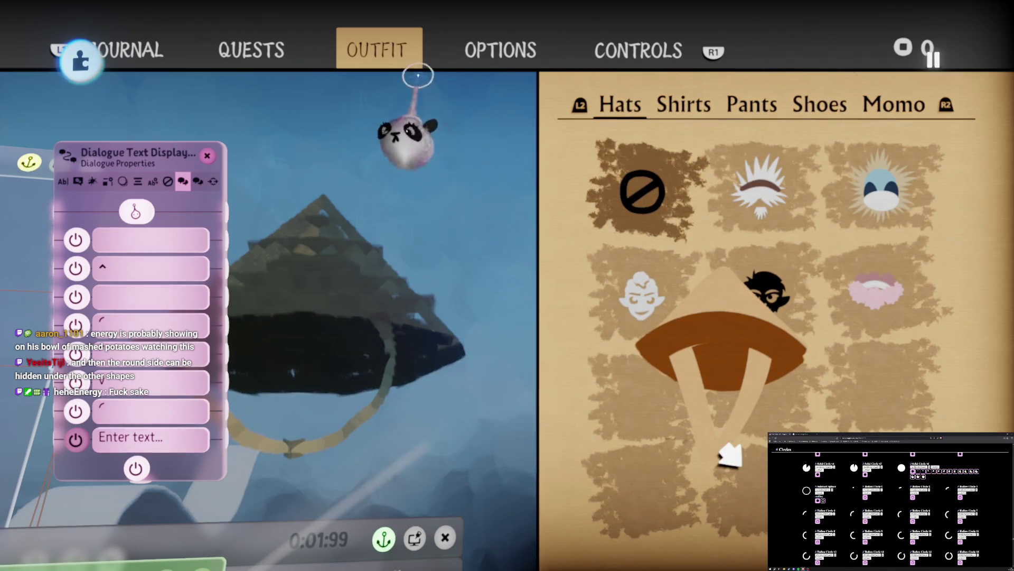
# - Enlarge and rotate the conical hat icon, then move it left and rescale to about 117%
pyautogui.click(515, 378)
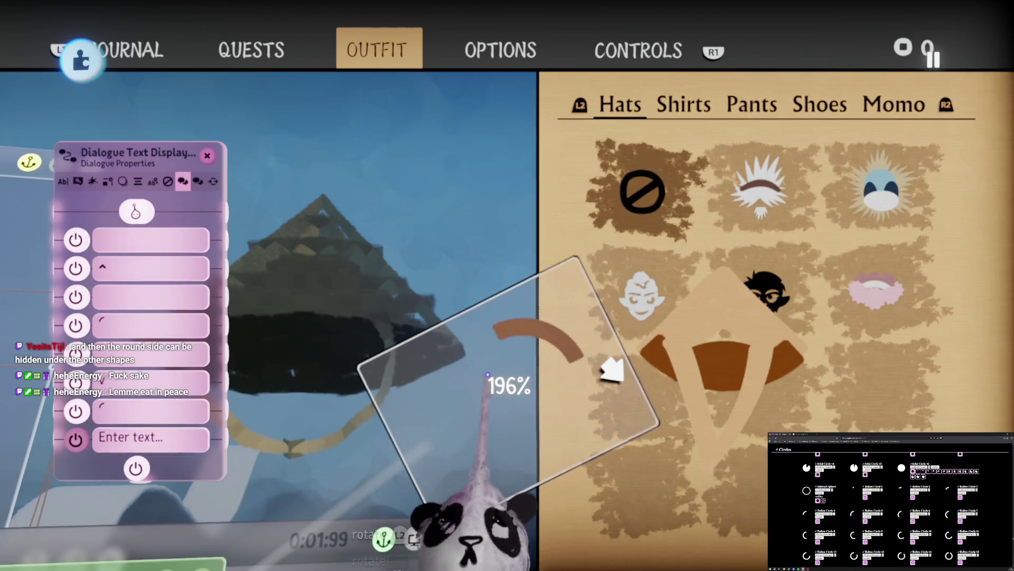
pyautogui.moveTo(612, 369); pyautogui.dragTo(607, 259)
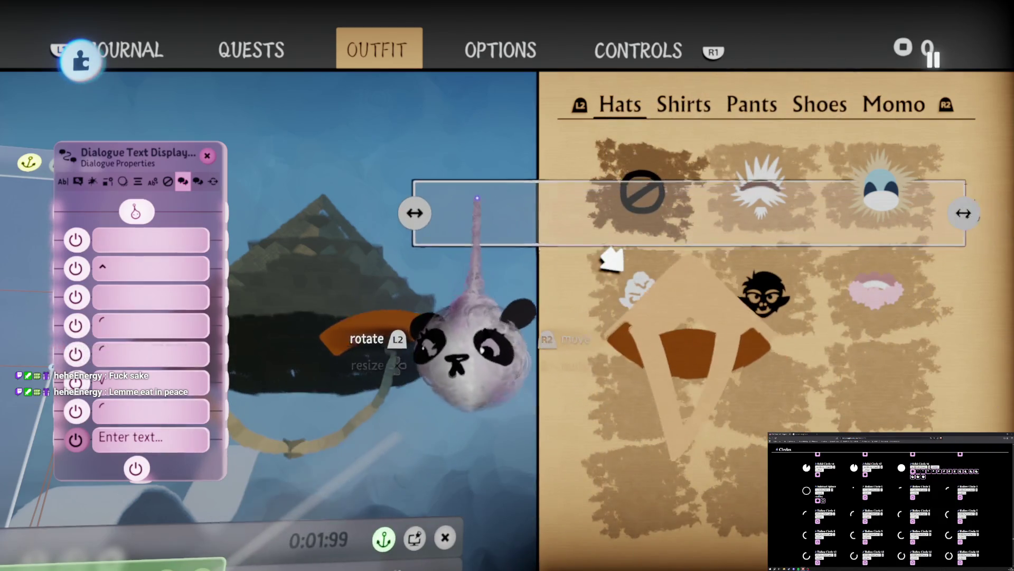
pyautogui.moveTo(618, 159); pyautogui.dragTo(607, 461)
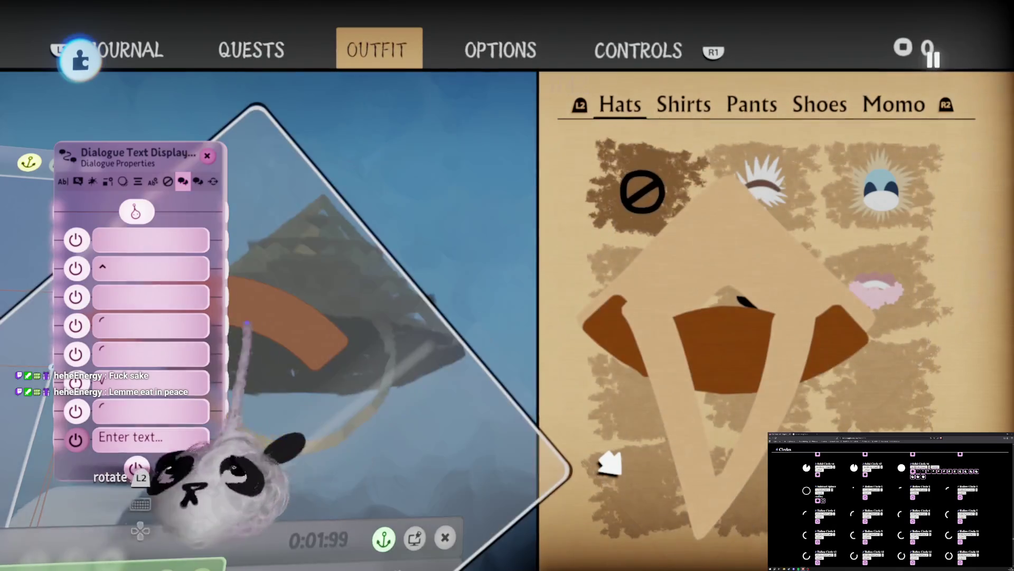
pyautogui.moveTo(227, 476)
pyautogui.mouseDown()
pyautogui.moveTo(397, 422)
pyautogui.moveTo(925, 475)
pyautogui.mouseUp()
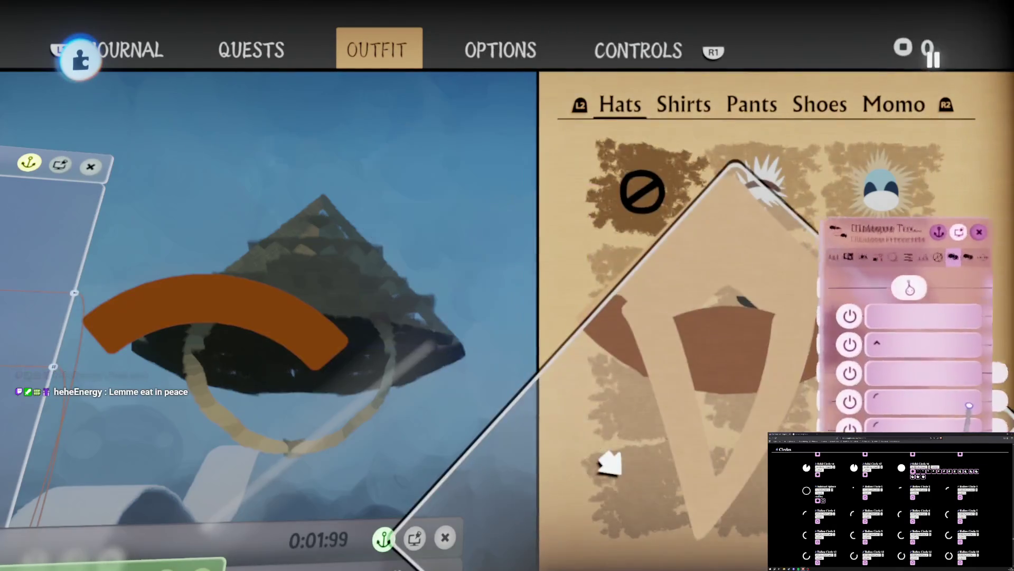
pyautogui.moveTo(426, 152)
pyautogui.mouseDown()
pyautogui.moveTo(365, 100)
pyautogui.moveTo(34, 79)
pyautogui.moveTo(43, 254)
pyautogui.moveTo(22, 296)
pyautogui.moveTo(681, 375)
pyautogui.moveTo(824, 174)
pyautogui.moveTo(539, 115)
pyautogui.moveTo(825, 159)
pyautogui.moveTo(905, 80)
pyautogui.moveTo(772, 92)
pyautogui.moveTo(722, 221)
pyautogui.moveTo(719, 303)
pyautogui.moveTo(804, 357)
pyautogui.moveTo(750, 344)
pyautogui.moveTo(781, 363)
pyautogui.mouseUp()
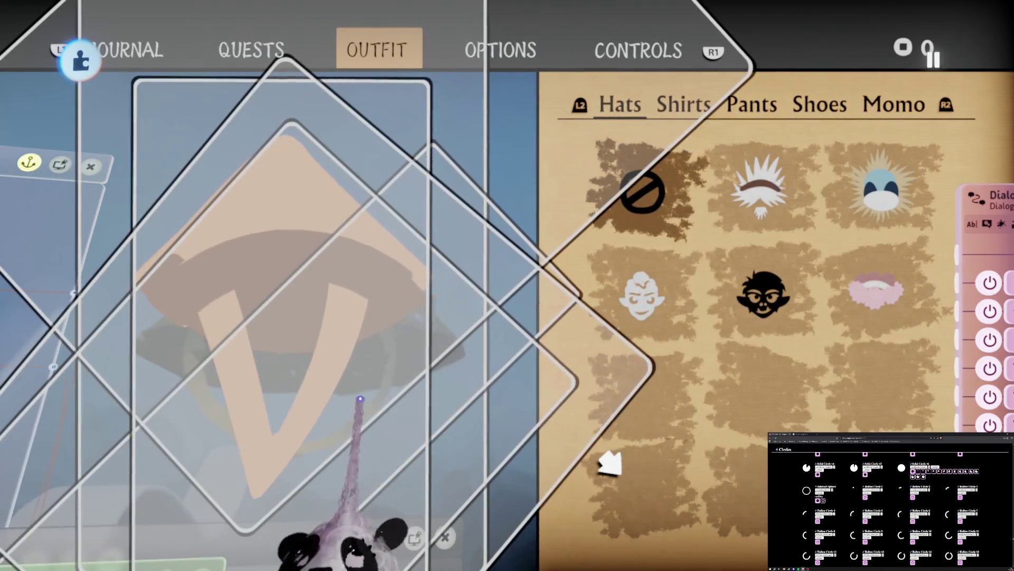
pyautogui.moveTo(359, 399)
pyautogui.mouseDown()
pyautogui.moveTo(344, 442)
pyautogui.moveTo(332, 424)
pyautogui.mouseUp()
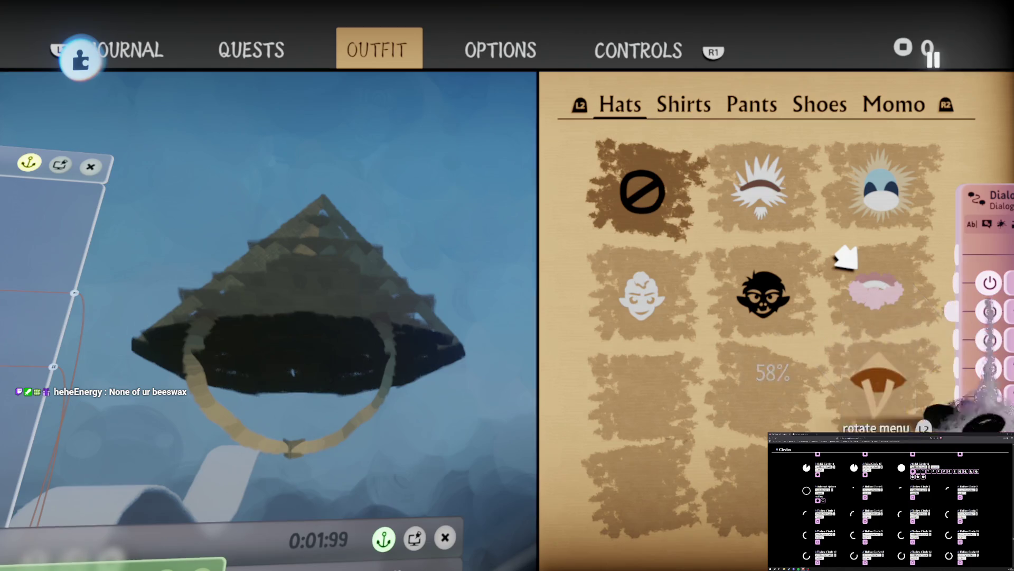
# - Drag the Dialogue Text Display panel to the centre of the screen
pyautogui.moveTo(978, 333); pyautogui.dragTo(275, 327)
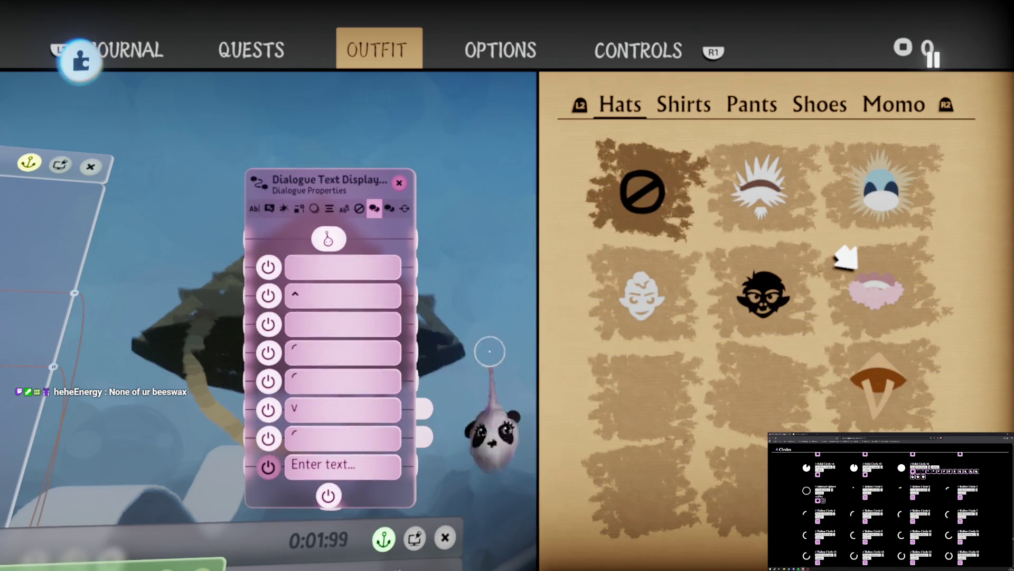
# - Raise the dialogue font to 42 in Text Properties and return to the line list
pyautogui.moveTo(259, 280)
pyautogui.click(255, 208)
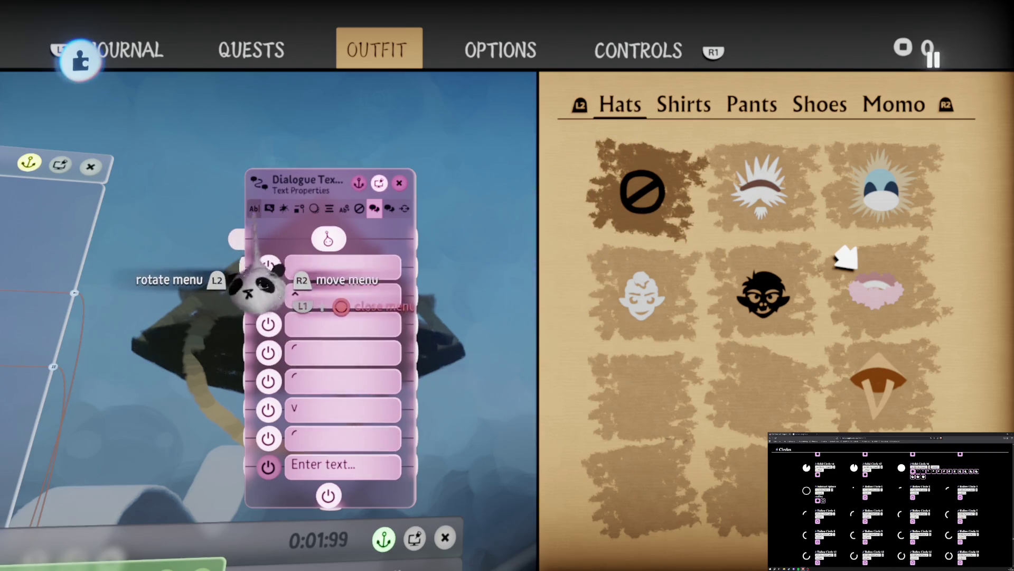
pyautogui.moveTo(315, 444); pyautogui.dragTo(323, 444)
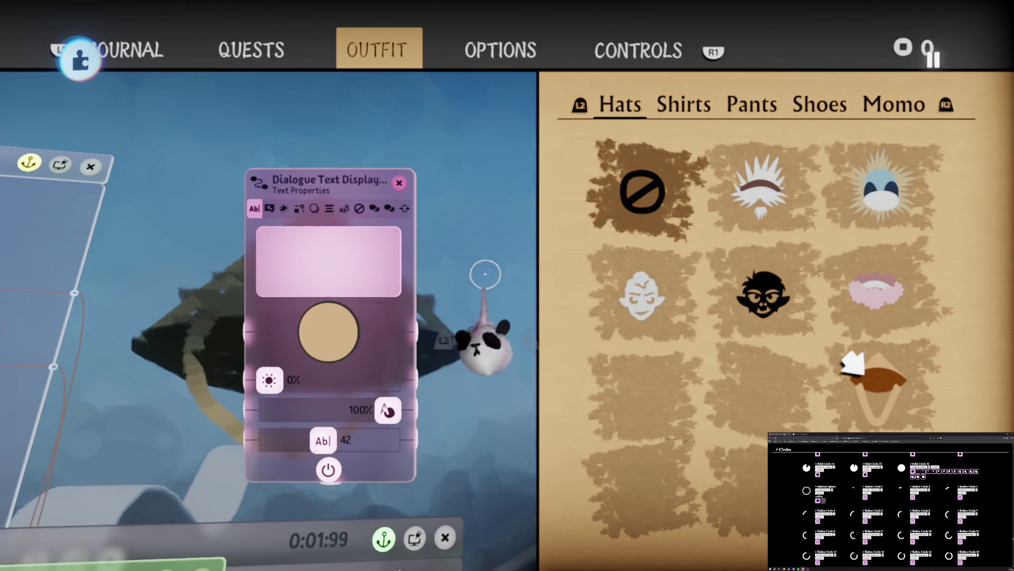
pyautogui.click(374, 209)
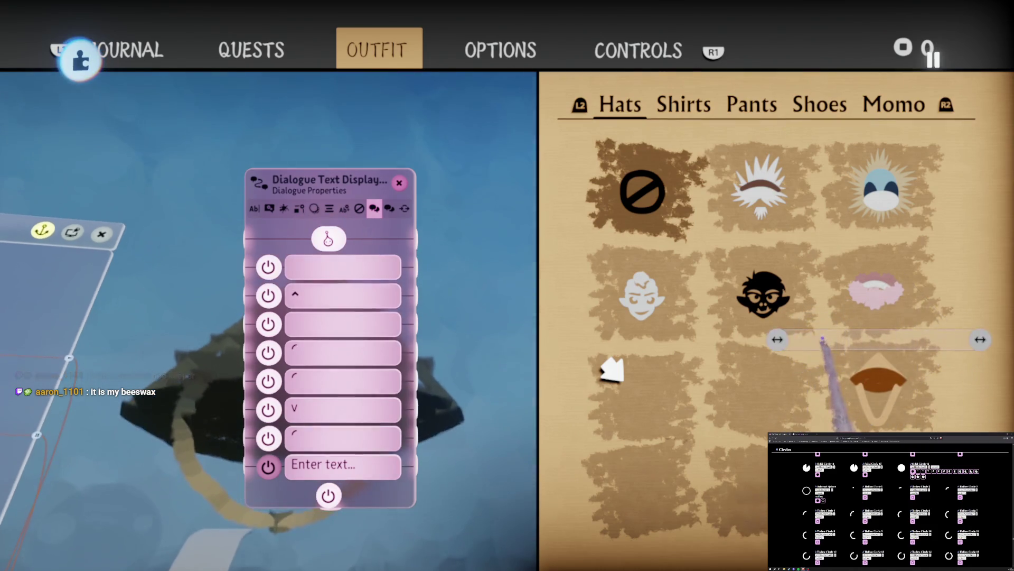
# - Move the tweak menu, undo and redo that move, then reset the fifth dialogue line
pyautogui.moveTo(810, 336)
pyautogui.mouseDown()
pyautogui.moveTo(608, 264)
pyautogui.moveTo(581, 280)
pyautogui.moveTo(531, 210)
pyautogui.moveTo(494, 193)
pyautogui.moveTo(488, 174)
pyautogui.moveTo(575, 83)
pyautogui.moveTo(502, 401)
pyautogui.moveTo(676, 422)
pyautogui.moveTo(648, 440)
pyautogui.moveTo(549, 238)
pyautogui.moveTo(475, 264)
pyautogui.moveTo(179, 274)
pyautogui.moveTo(545, 197)
pyautogui.moveTo(453, 161)
pyautogui.moveTo(423, 167)
pyautogui.moveTo(481, 198)
pyautogui.moveTo(458, 178)
pyautogui.moveTo(463, 168)
pyautogui.moveTo(215, 127)
pyautogui.moveTo(365, 285)
pyautogui.moveTo(285, 465)
pyautogui.moveTo(389, 226)
pyautogui.moveTo(363, 136)
pyautogui.moveTo(497, 295)
pyautogui.moveTo(492, 275)
pyautogui.moveTo(581, 243)
pyautogui.moveTo(640, 249)
pyautogui.moveTo(423, 343)
pyautogui.moveTo(423, 254)
pyautogui.moveTo(562, 322)
pyautogui.moveTo(365, 386)
pyautogui.moveTo(465, 373)
pyautogui.moveTo(623, 267)
pyautogui.moveTo(439, 337)
pyautogui.moveTo(544, 296)
pyautogui.moveTo(593, 227)
pyautogui.moveTo(571, 249)
pyautogui.moveTo(657, 198)
pyautogui.moveTo(641, 249)
pyautogui.moveTo(622, 260)
pyautogui.moveTo(747, 306)
pyautogui.moveTo(734, 288)
pyautogui.moveTo(492, 234)
pyautogui.moveTo(892, 296)
pyautogui.moveTo(515, 364)
pyautogui.moveTo(606, 330)
pyautogui.moveTo(640, 338)
pyautogui.moveTo(735, 288)
pyautogui.moveTo(831, 296)
pyautogui.moveTo(655, 269)
pyautogui.moveTo(602, 275)
pyautogui.moveTo(624, 263)
pyautogui.moveTo(418, 200)
pyautogui.moveTo(328, 222)
pyautogui.moveTo(634, 340)
pyautogui.moveTo(747, 285)
pyautogui.moveTo(837, 317)
pyautogui.moveTo(979, 343)
pyautogui.moveTo(552, 376)
pyautogui.moveTo(611, 354)
pyautogui.moveTo(607, 370)
pyautogui.moveTo(488, 381)
pyautogui.moveTo(454, 296)
pyautogui.moveTo(634, 283)
pyautogui.moveTo(624, 263)
pyautogui.moveTo(430, 238)
pyautogui.moveTo(758, 294)
pyautogui.moveTo(727, 383)
pyautogui.moveTo(393, 180)
pyautogui.moveTo(703, 457)
pyautogui.moveTo(419, 340)
pyautogui.moveTo(430, 373)
pyautogui.moveTo(447, 360)
pyautogui.moveTo(285, 417)
pyautogui.moveTo(238, 351)
pyautogui.moveTo(446, 336)
pyautogui.mouseUp()
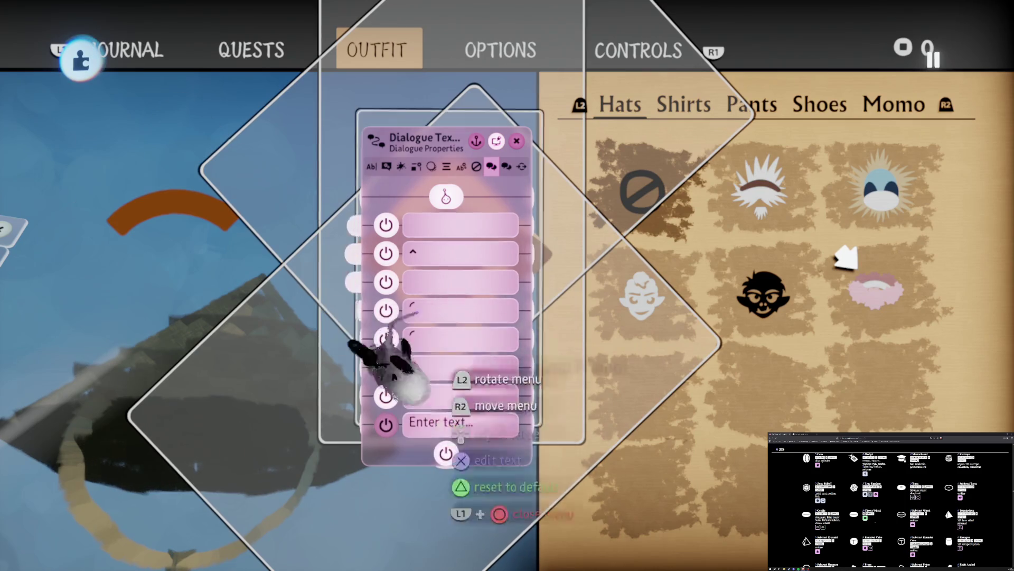
pyautogui.hotkey('ctrl', 'z')
pyautogui.hotkey('ctrl', 'shift', 'z')
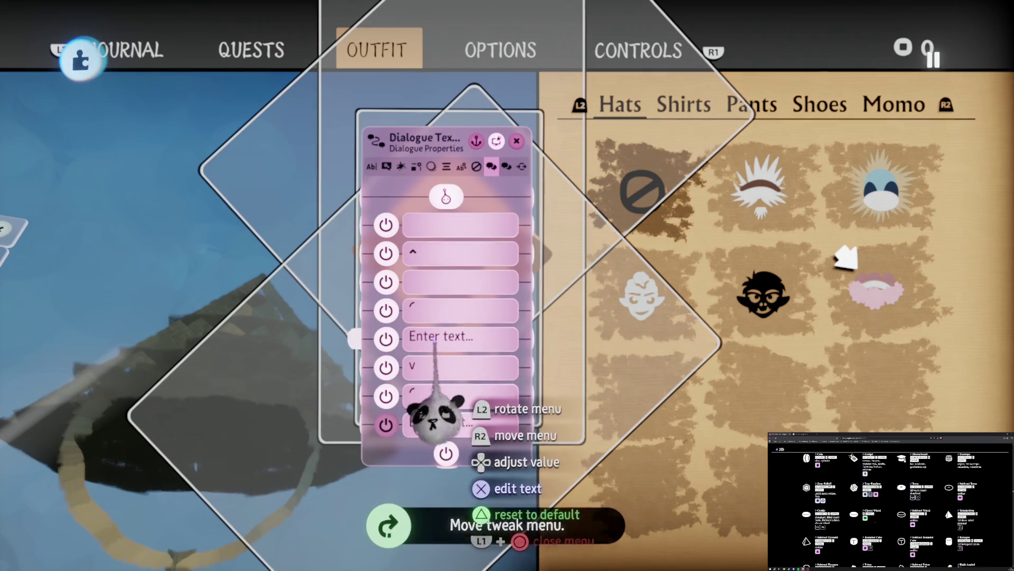
pyautogui.click(434, 341)
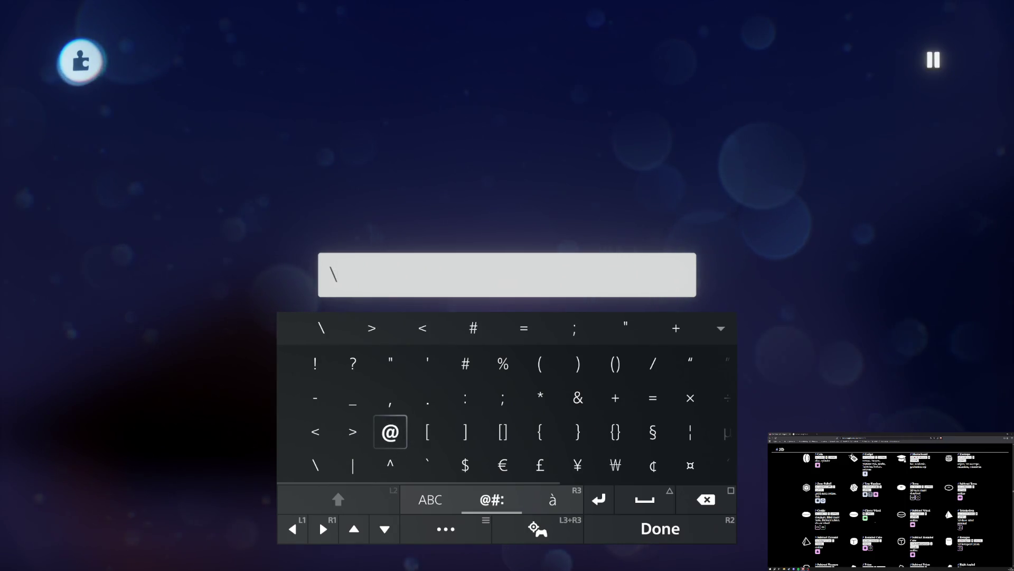
# - Cycle through the on-screen keyboard pages and enter an opening angle bracket '<'
pyautogui.click(553, 499)
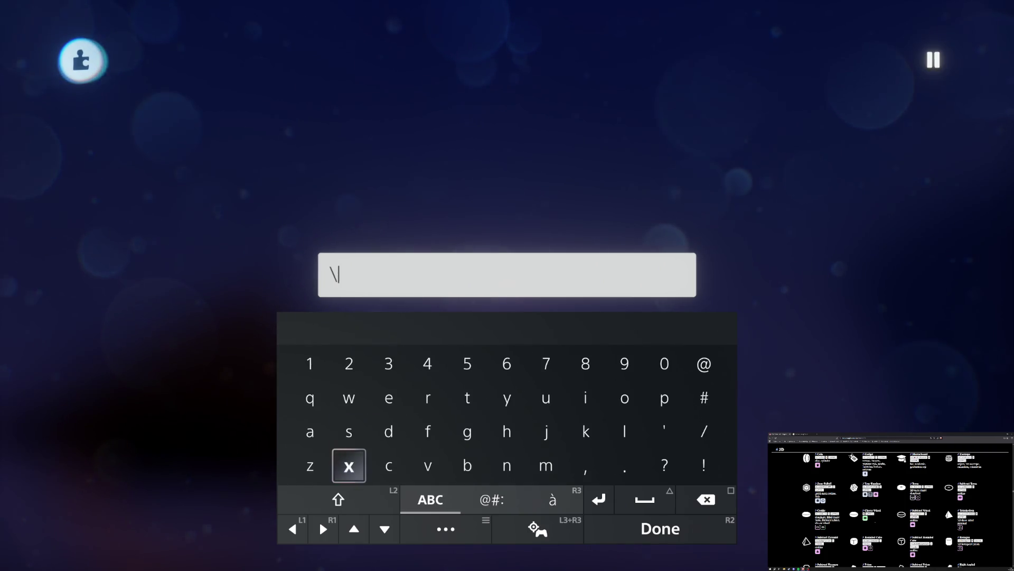
pyautogui.write('x')
pyautogui.click(492, 499)
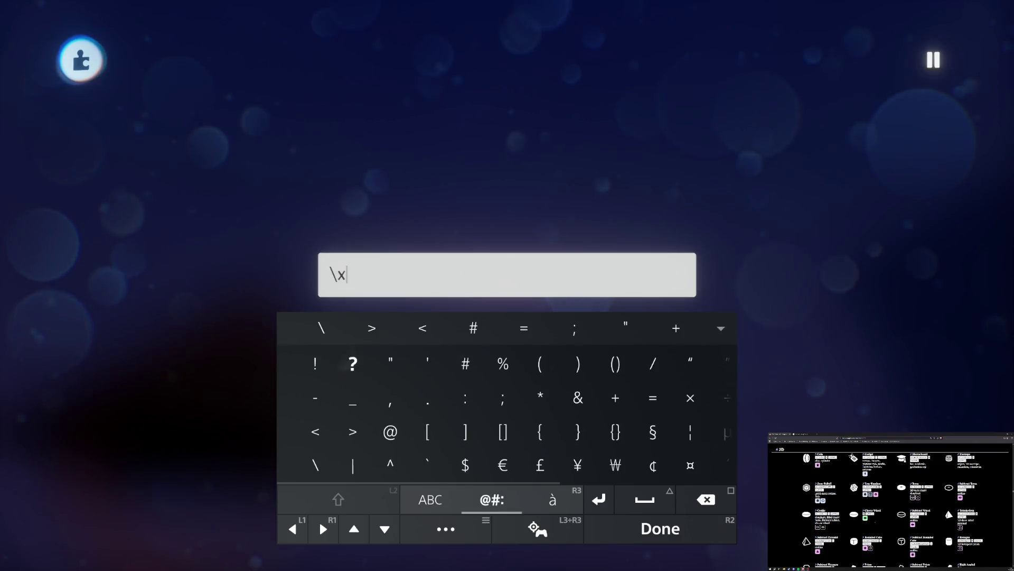
pyautogui.click(553, 499)
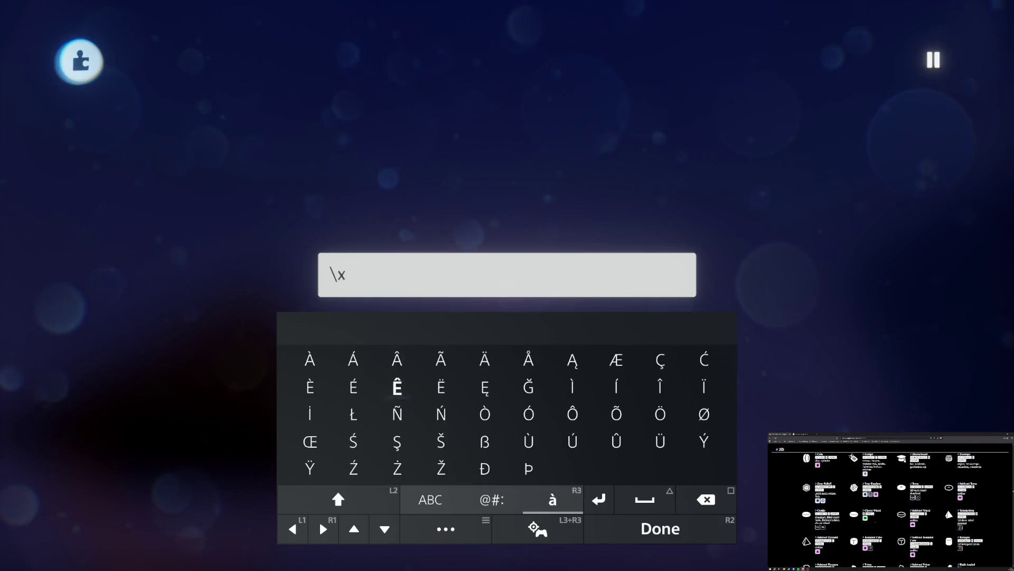
pyautogui.click(431, 500)
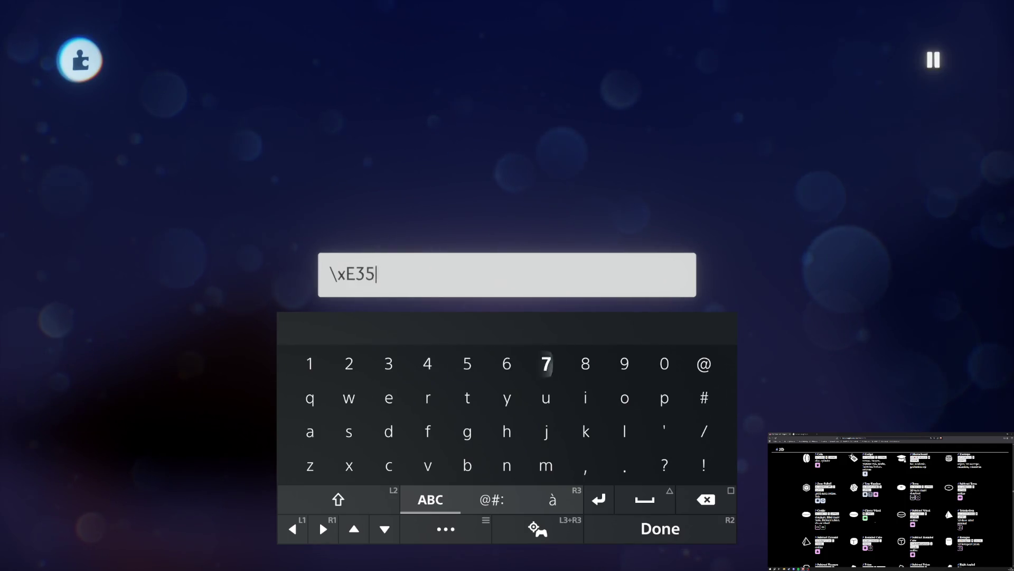
pyautogui.write('7')
pyautogui.click(491, 499)
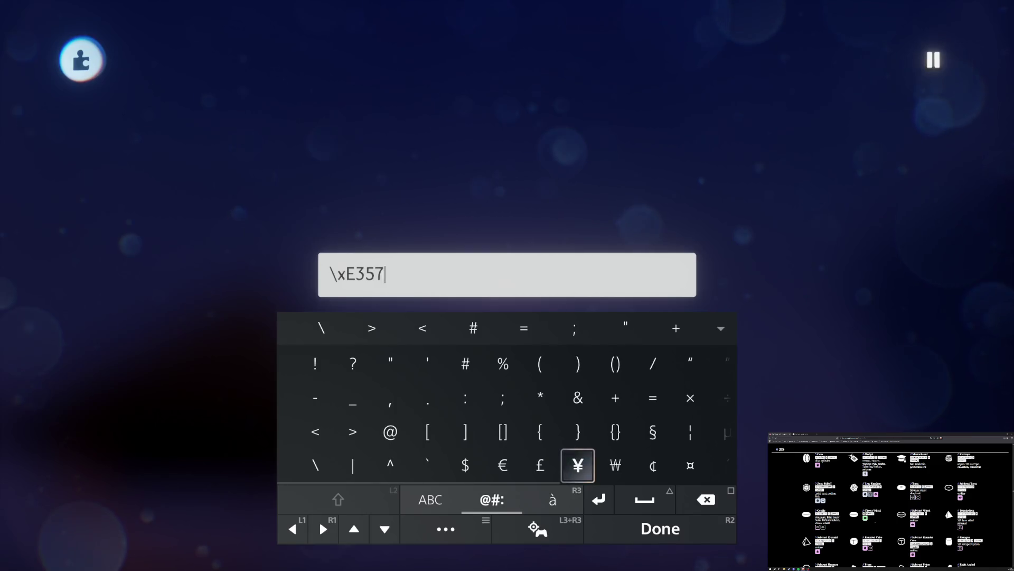
pyautogui.click(553, 499)
pyautogui.click(430, 499)
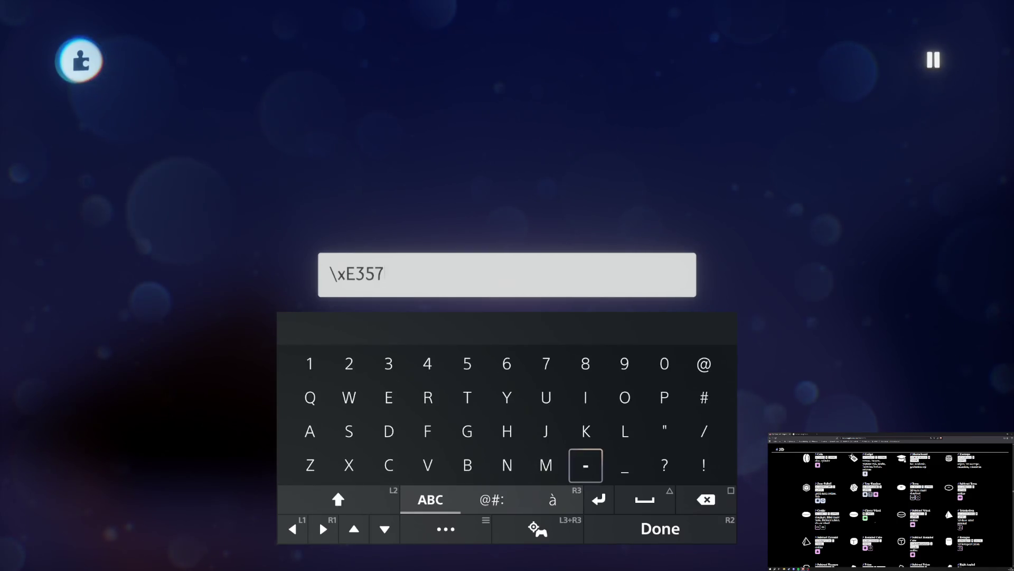
pyautogui.click(492, 500)
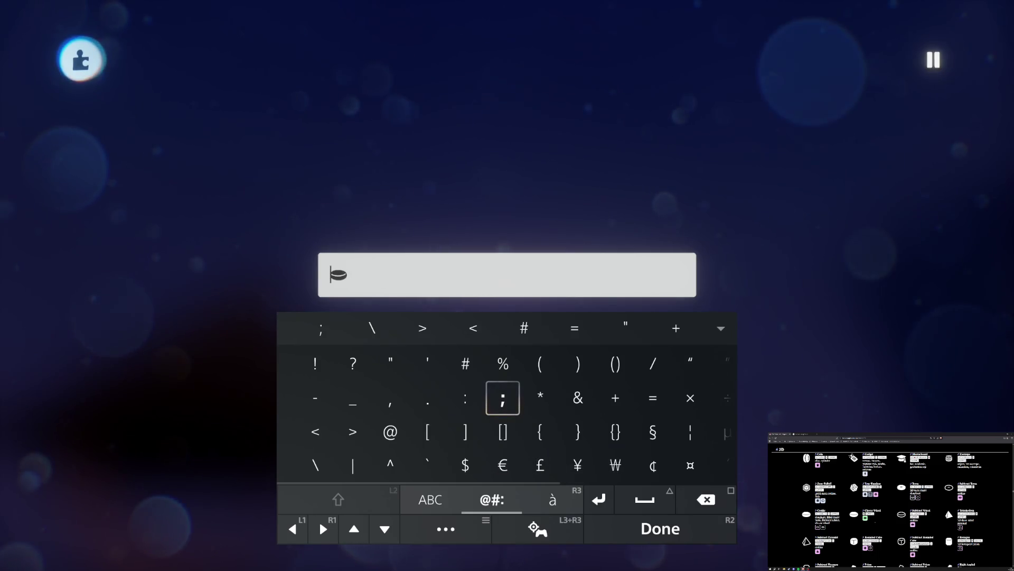
pyautogui.click(553, 500)
pyautogui.click(430, 499)
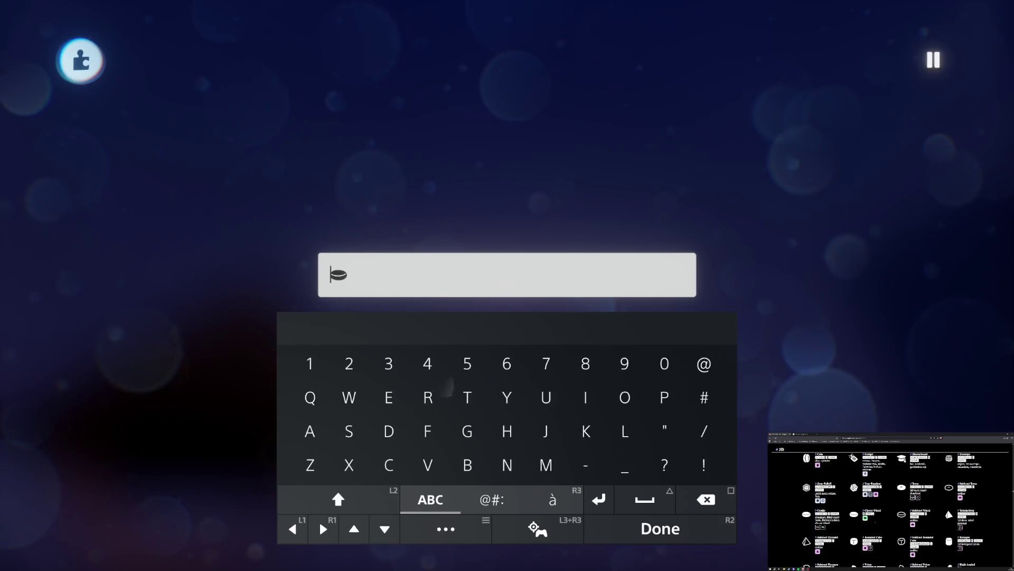
pyautogui.click(315, 432)
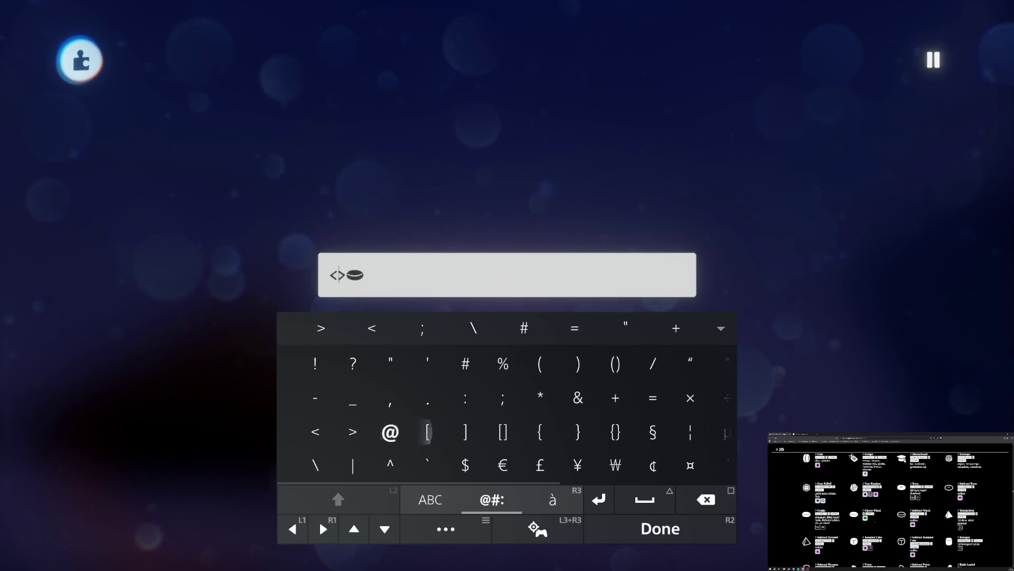
pyautogui.click(553, 499)
pyautogui.click(430, 500)
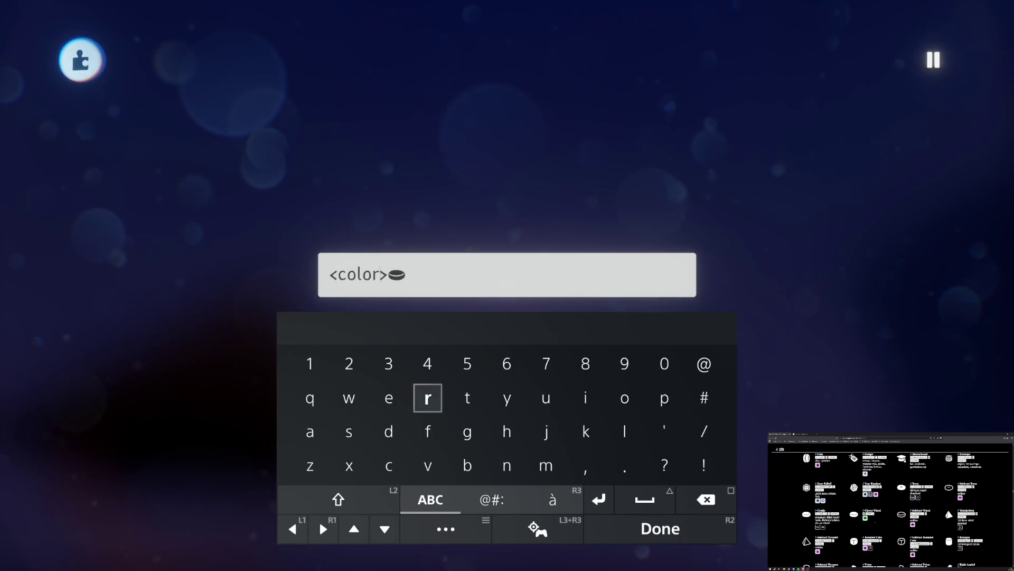
pyautogui.click(492, 500)
pyautogui.write('=')
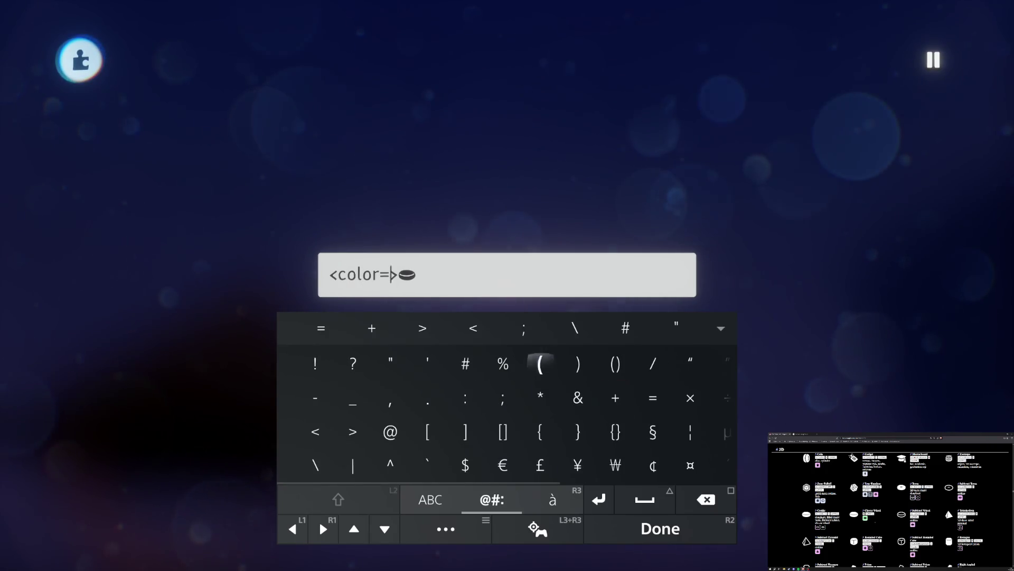
# - Type the hex colour code #7a461f and confirm the text
pyautogui.write('#')
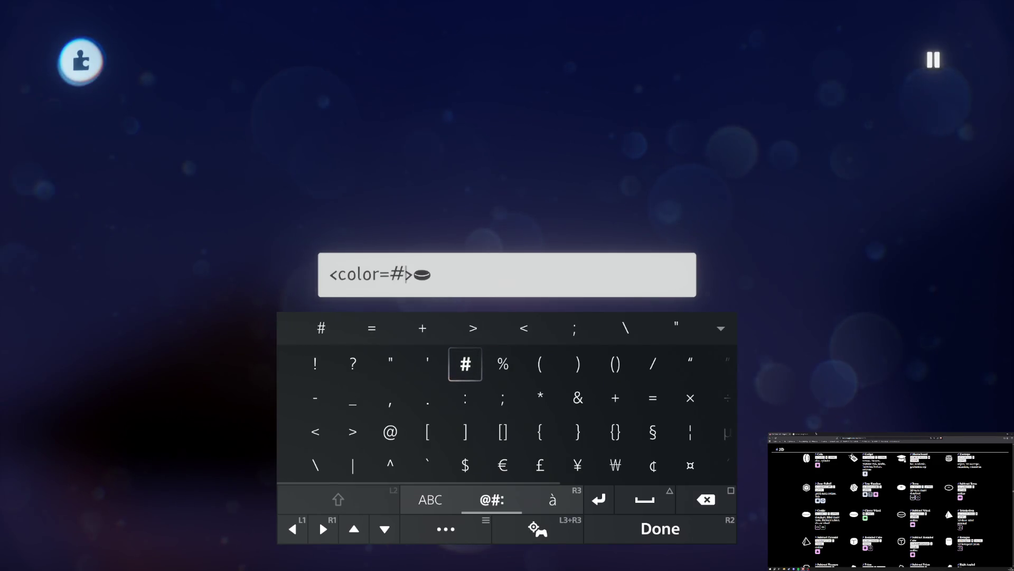
pyautogui.press('Tab')
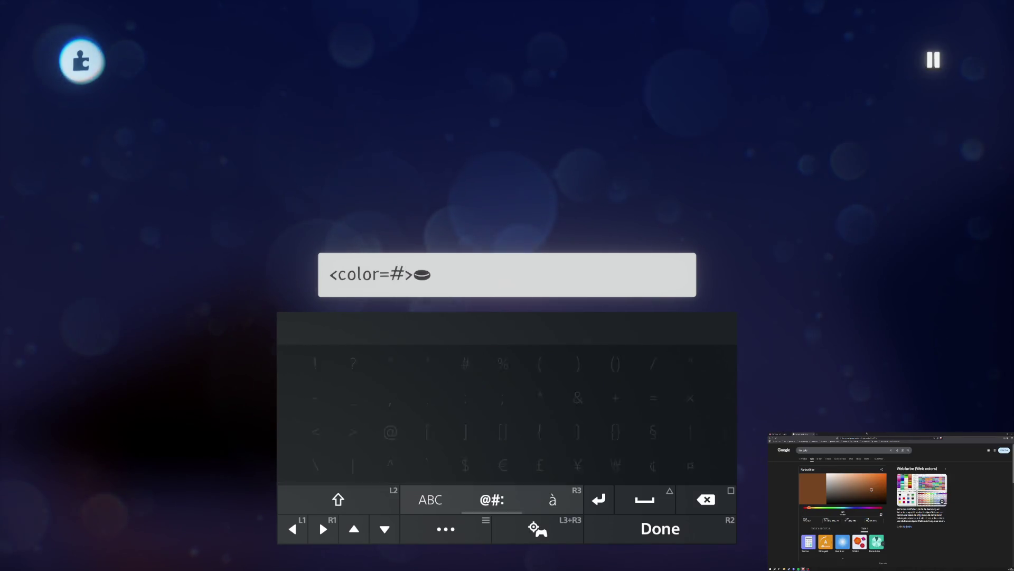
pyautogui.press('Tab')
pyautogui.write('7')
pyautogui.press('Left')
pyautogui.press('Left')
pyautogui.press('Left')
pyautogui.press('Down')
pyautogui.press('Down')
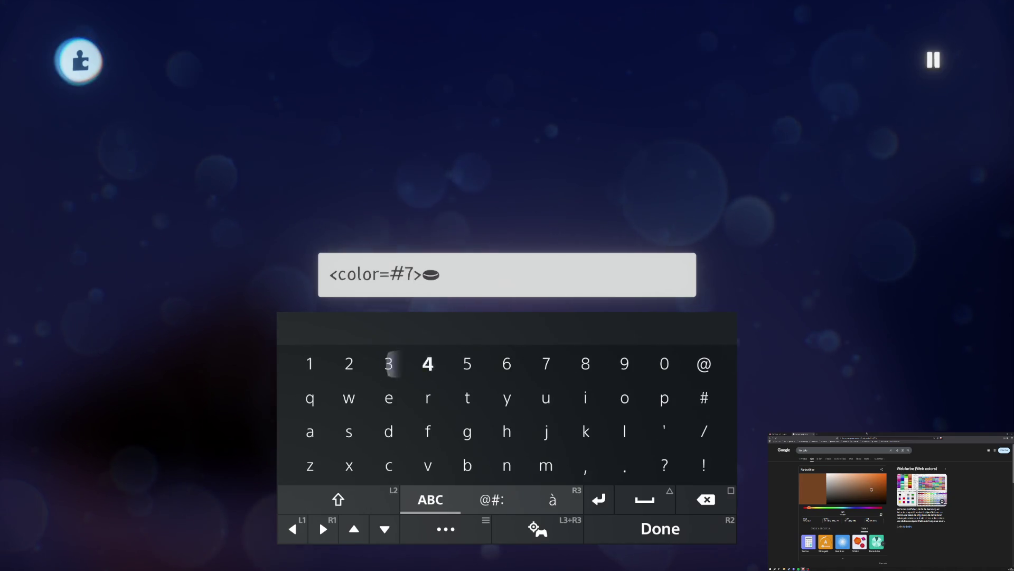
pyautogui.write('a')
pyautogui.press('Right')
pyautogui.press('Up')
pyautogui.press('Right')
pyautogui.press('Up')
pyautogui.press('Right')
pyautogui.write('4')
pyautogui.press('Right')
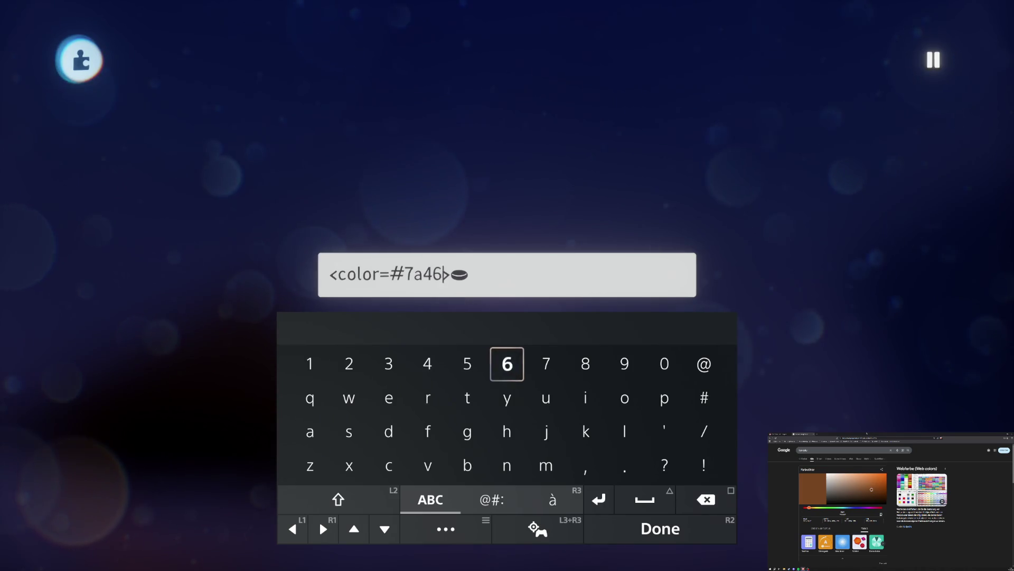
pyautogui.press('Left')
pyautogui.press('Left')
pyautogui.press('Left')
pyautogui.press('Left')
pyautogui.press('Left')
pyautogui.write('1')
pyautogui.press('Down')
pyautogui.press('Right')
pyautogui.press('Right')
pyautogui.press('Right')
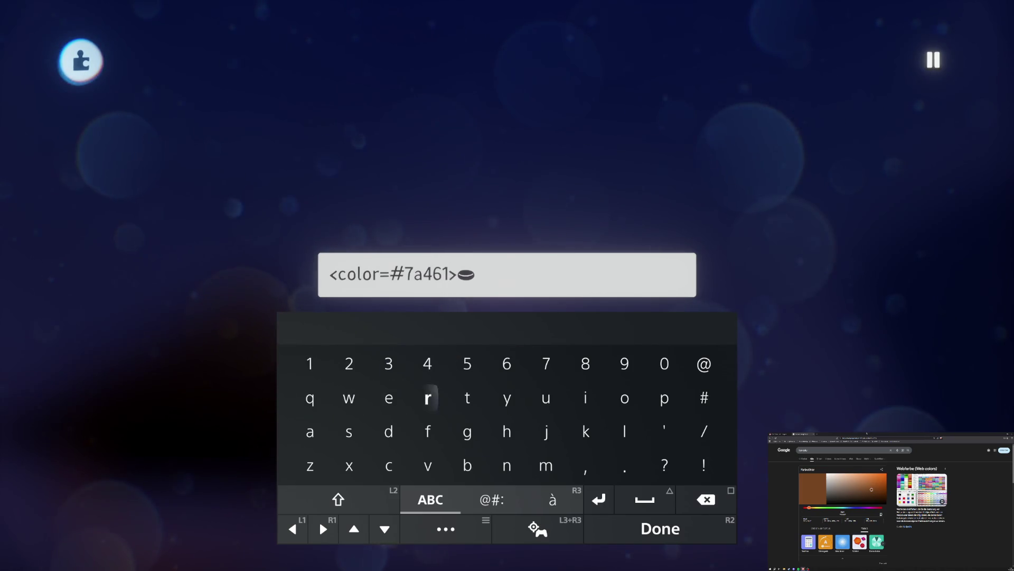
pyautogui.press('Down')
pyautogui.write('f')
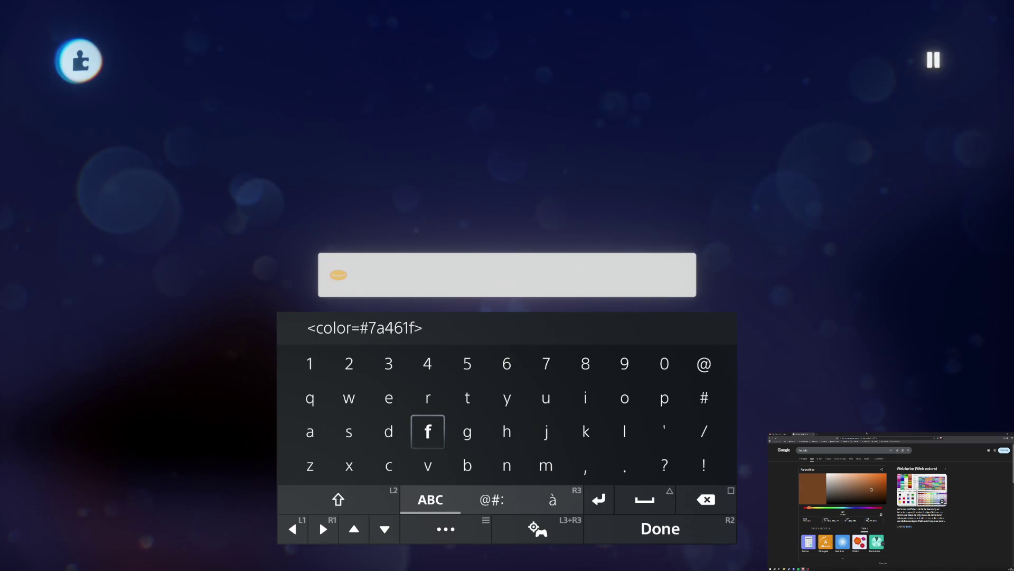
pyautogui.press('Return')
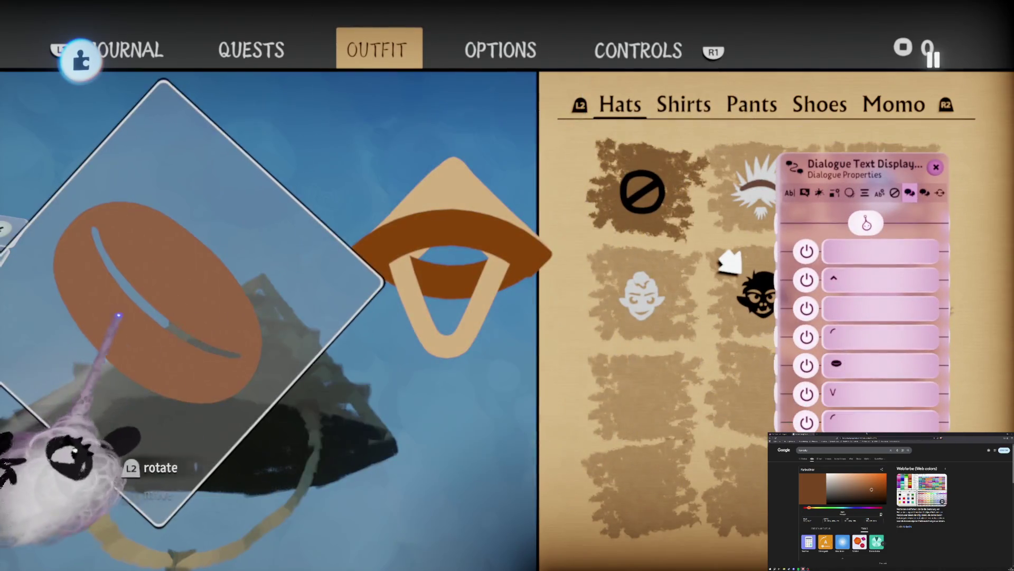
# - Move the orange brim ring onto the conical hat and tilt it about 20 degrees
pyautogui.moveTo(121, 339)
pyautogui.mouseDown()
pyautogui.moveTo(425, 284)
pyautogui.moveTo(408, 290)
pyautogui.moveTo(392, 294)
pyautogui.moveTo(410, 254)
pyautogui.mouseUp()
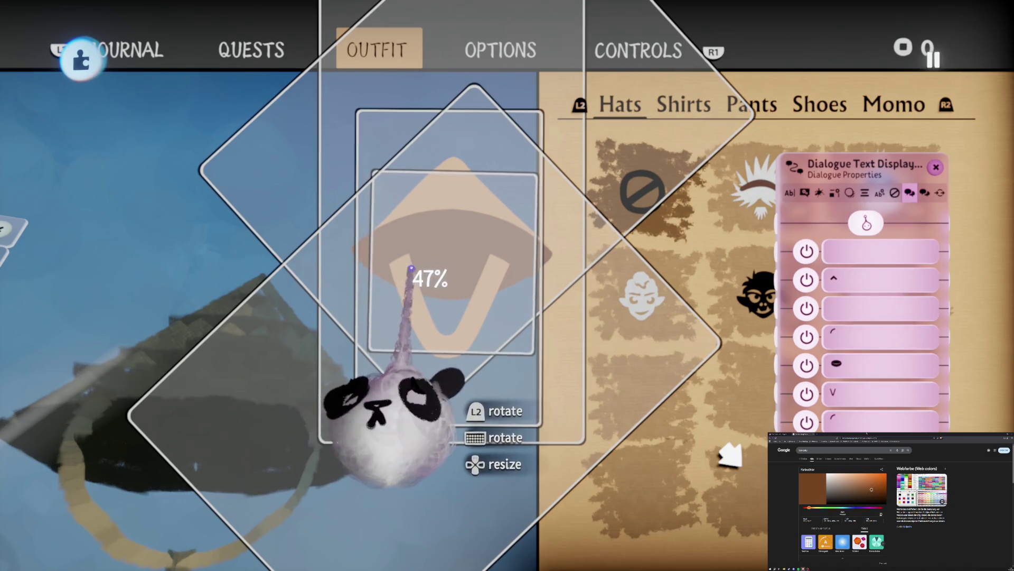
pyautogui.moveTo(409, 261)
pyautogui.mouseDown()
pyautogui.moveTo(227, 276)
pyautogui.moveTo(427, 270)
pyautogui.moveTo(411, 257)
pyautogui.moveTo(132, 275)
pyautogui.mouseUp()
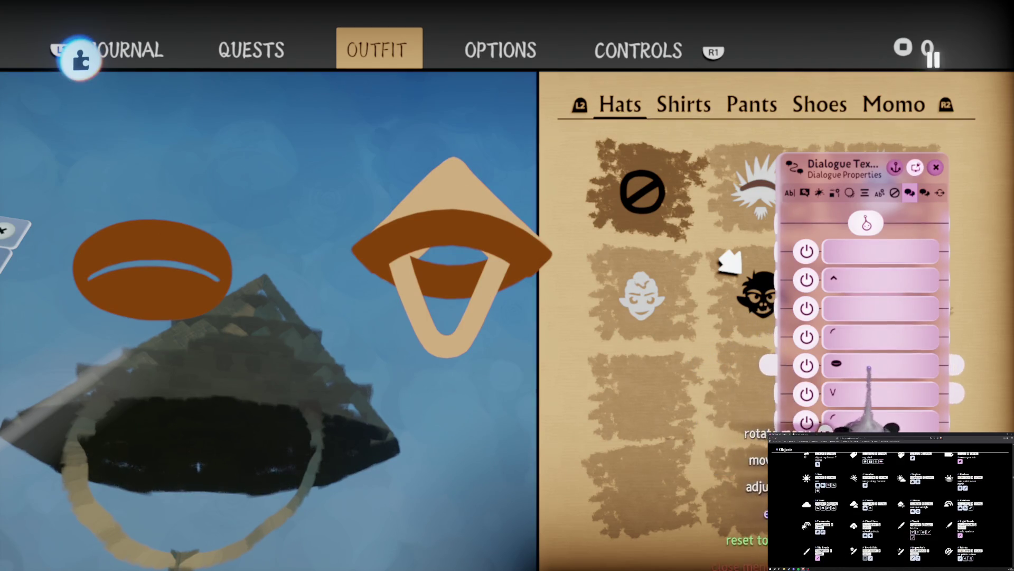
# - Edit the brim-icon dialogue text to hold the cloud icon, deleting the cheese icon
pyautogui.click(855, 365)
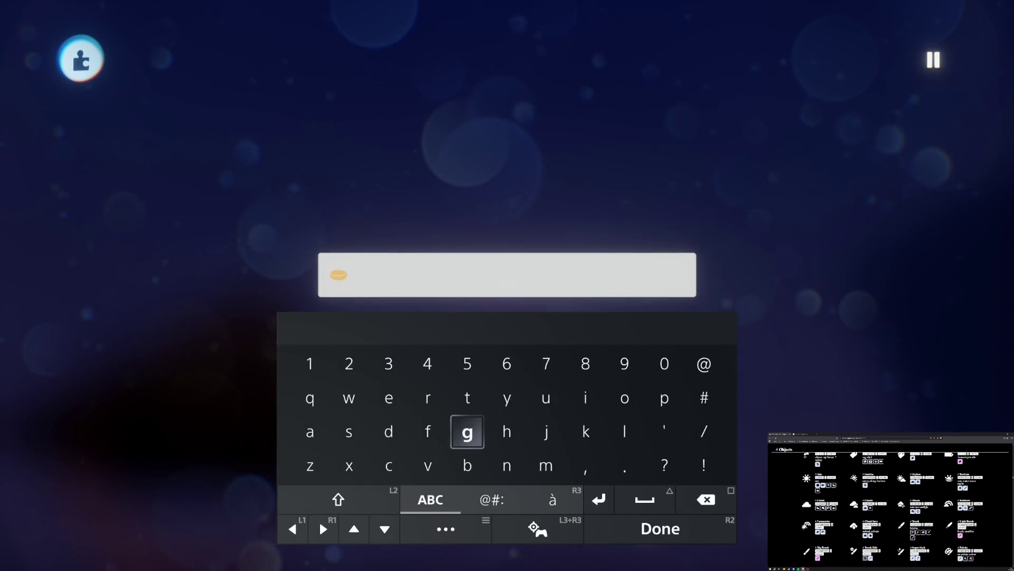
pyautogui.press('shift')
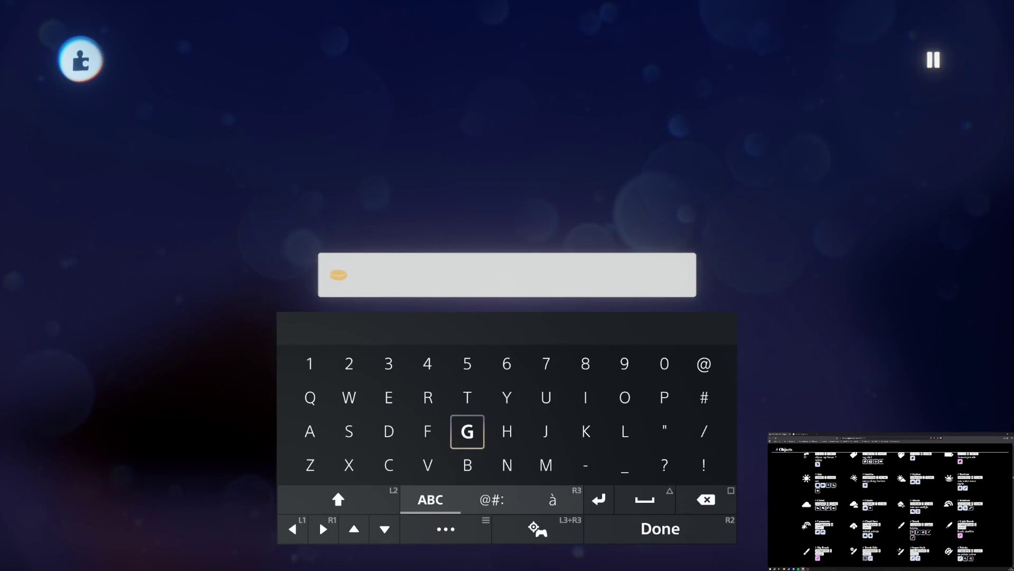
pyautogui.press('Left')
pyautogui.press('Left')
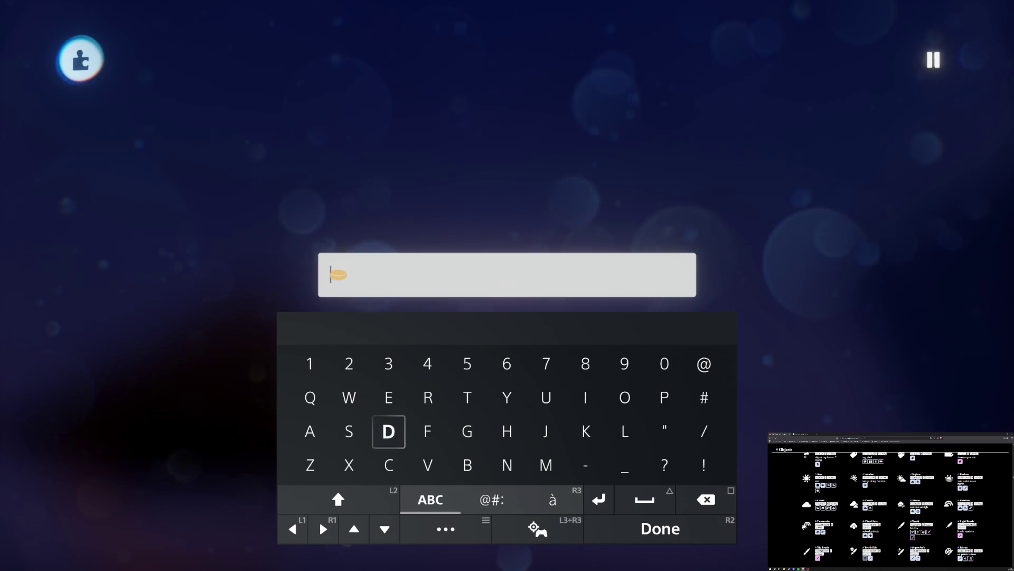
pyautogui.press('shift')
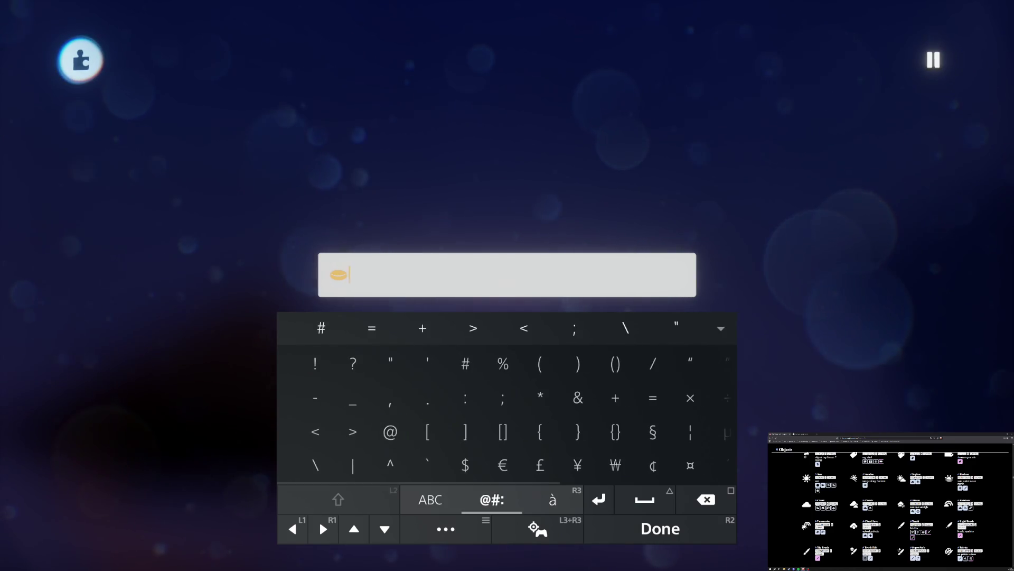
pyautogui.write('<>')
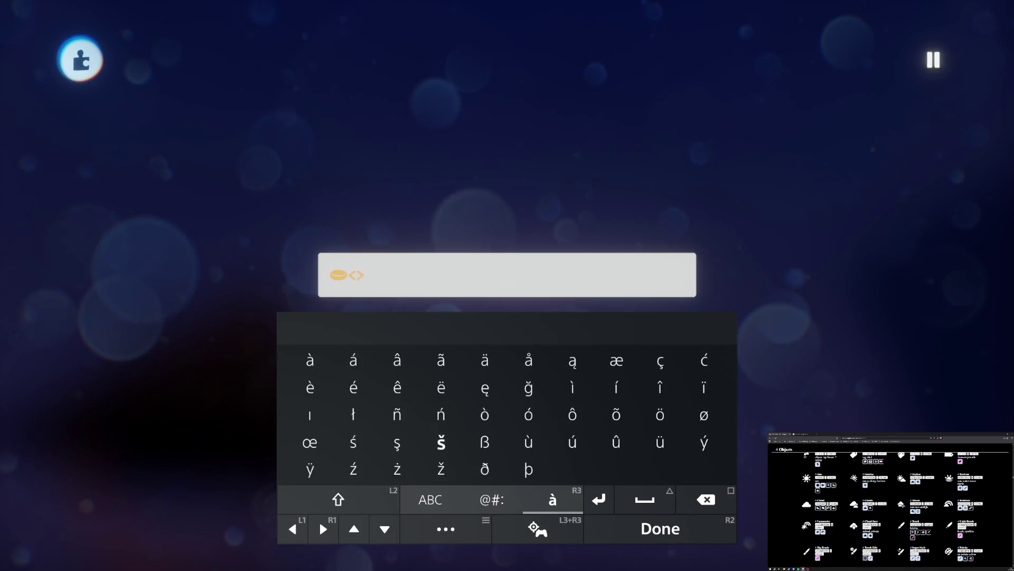
pyautogui.write('ui')
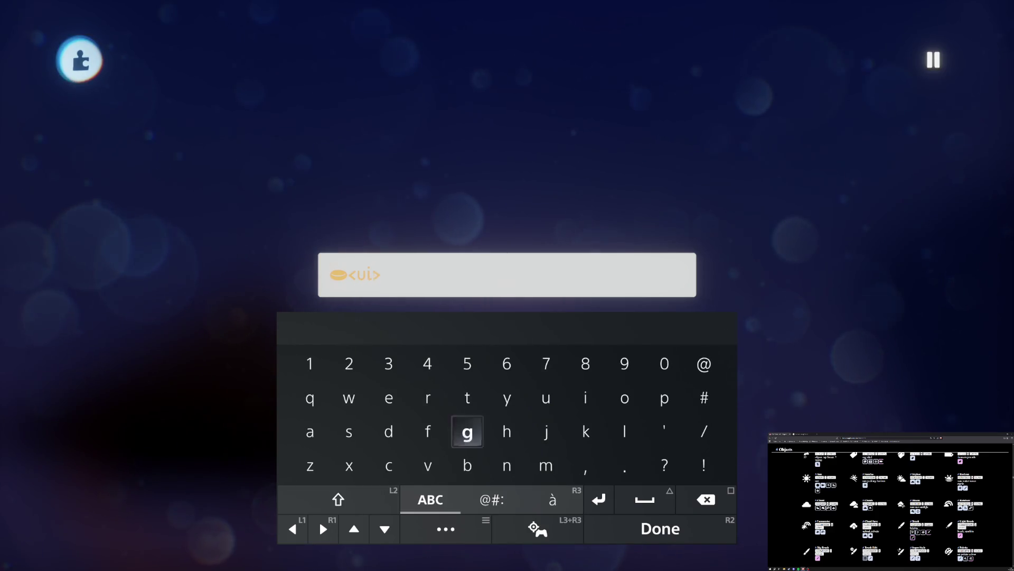
pyautogui.write('cloud')
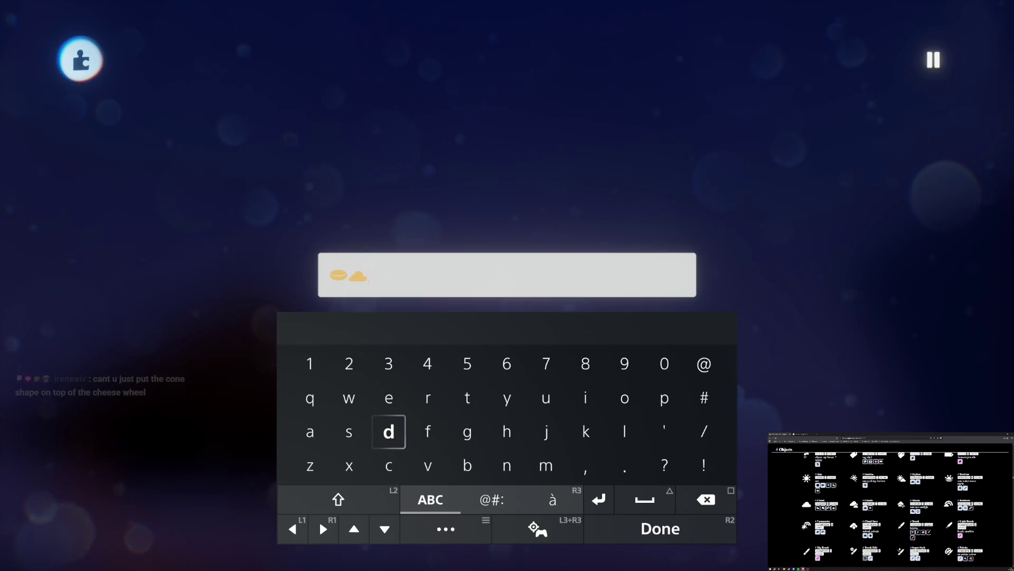
pyautogui.press('Left')
pyautogui.press('Left')
pyautogui.press('Right')
pyautogui.press('BackSpace')
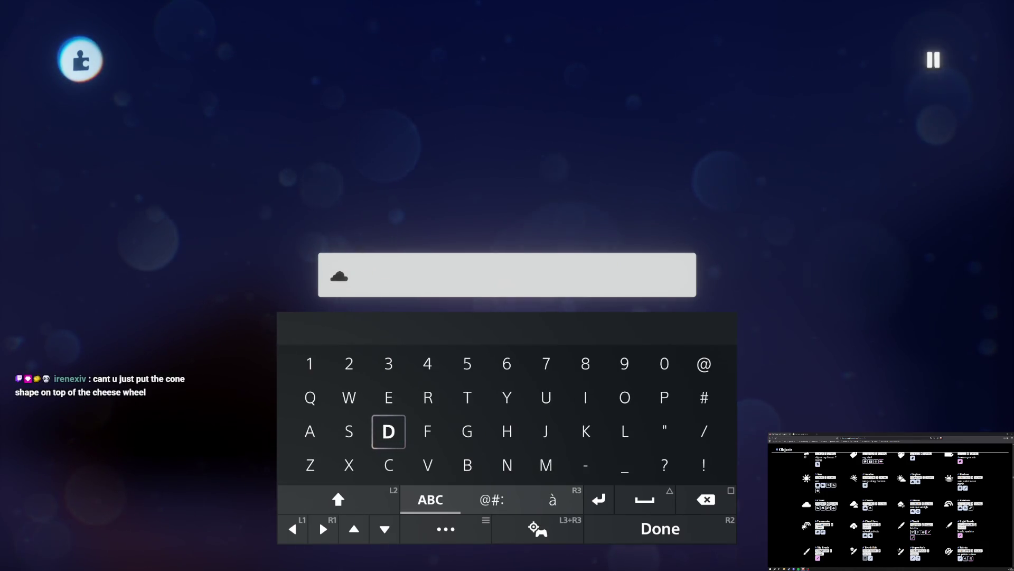
# - Begin a colour tag '<color=' before the cloud icon
pyautogui.press('Tab')
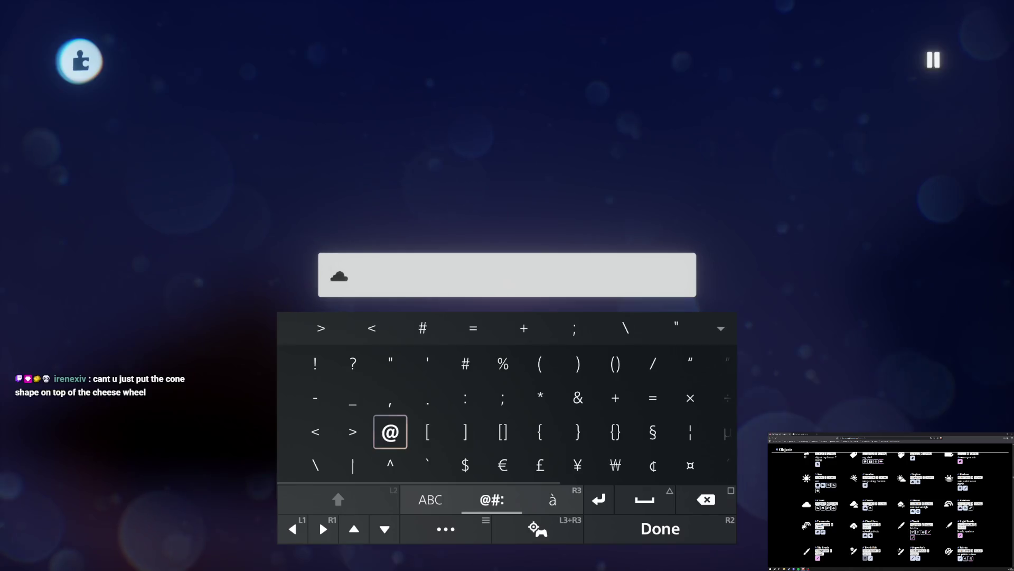
pyautogui.press('Left')
pyautogui.press('Left')
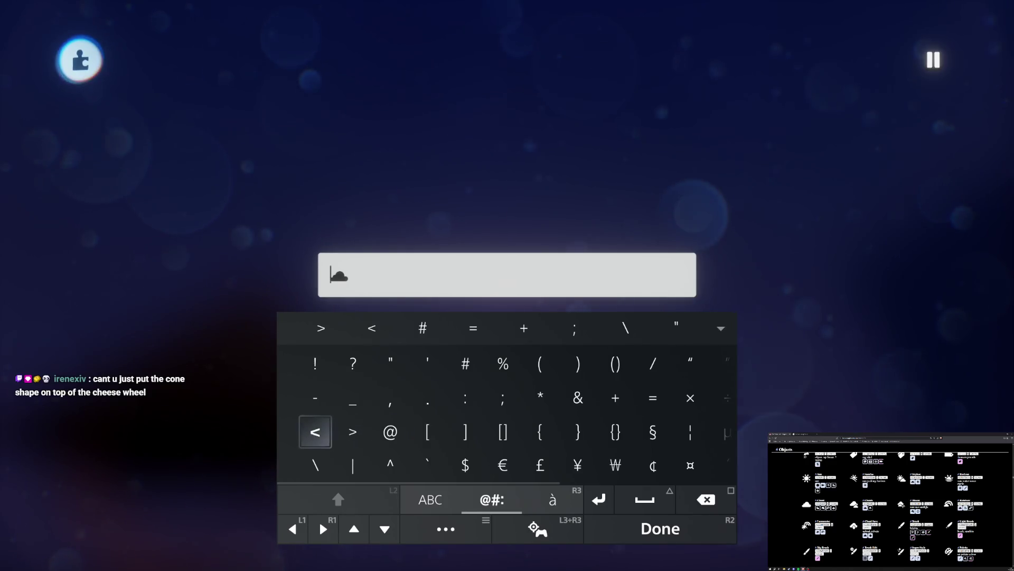
pyautogui.write('<')
pyautogui.press('Right')
pyautogui.write('>')
pyautogui.press('Right')
pyautogui.press('Tab')
pyautogui.press('Tab')
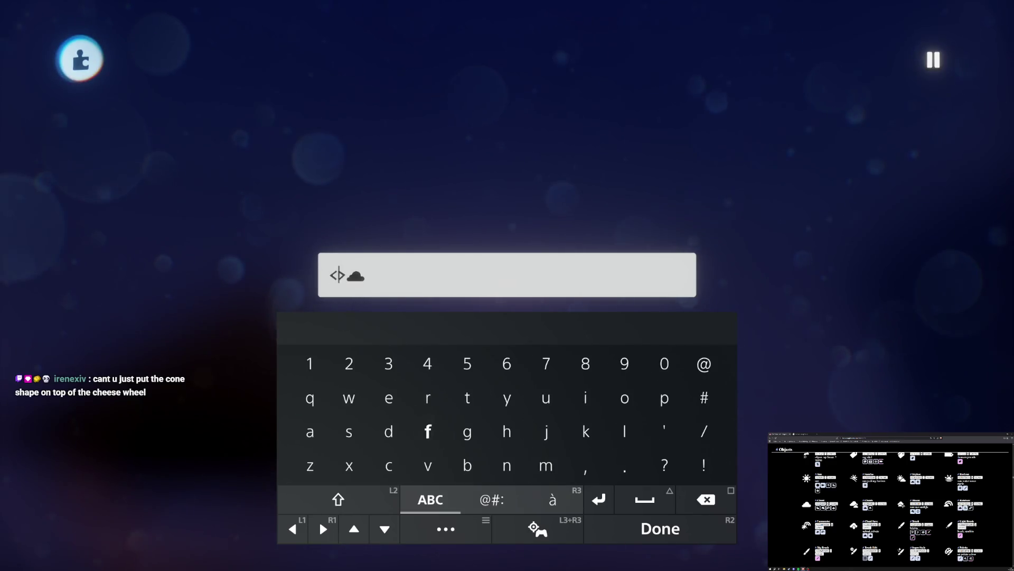
pyautogui.write('co')
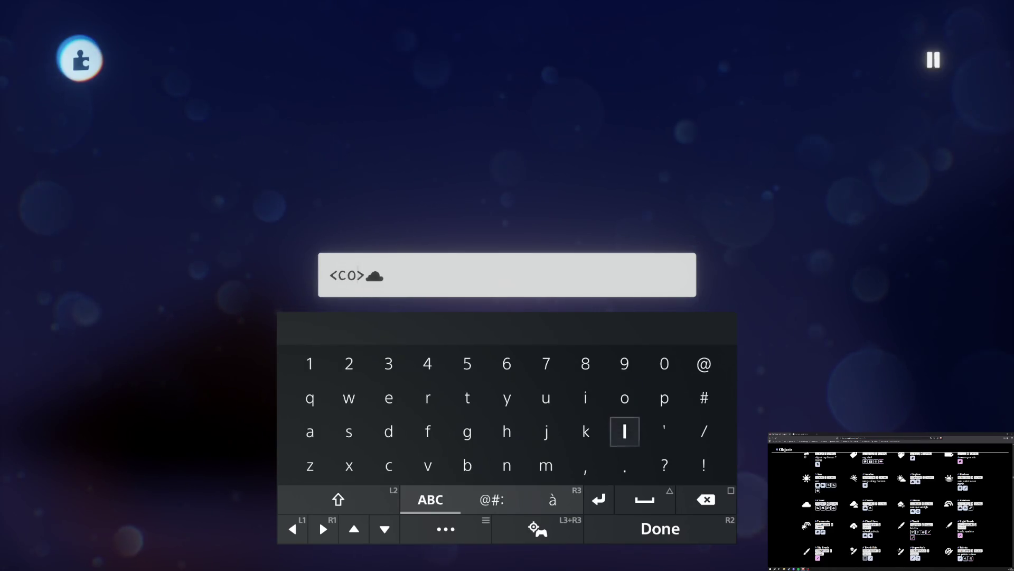
pyautogui.press('Left')
pyautogui.press('Left')
pyautogui.press('Left')
pyautogui.press('Left')
pyautogui.write('r')
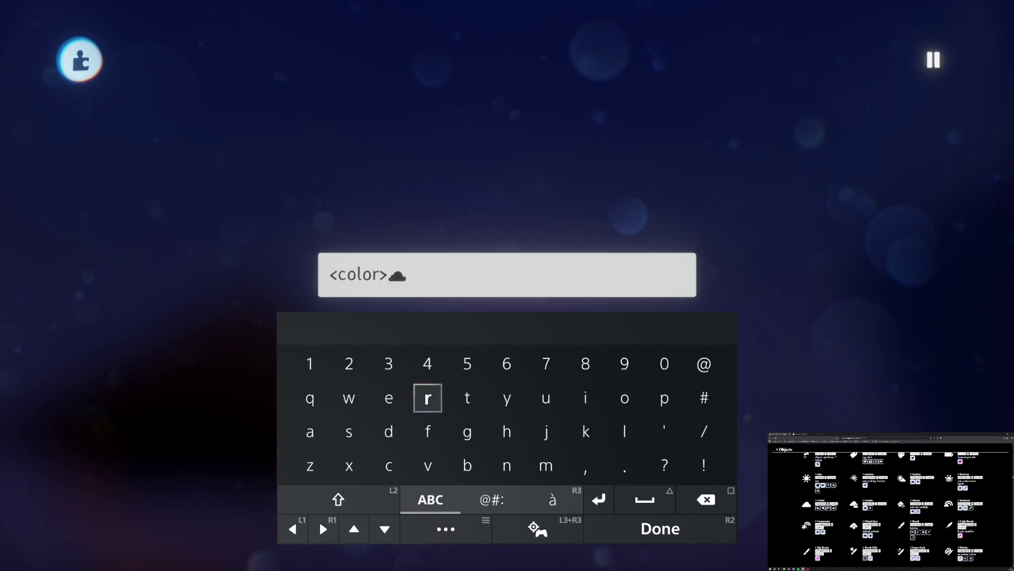
pyautogui.press('Tab')
pyautogui.press('Right')
pyautogui.write('=')
pyautogui.press('Left')
pyautogui.press('Left')
pyautogui.press('Left')
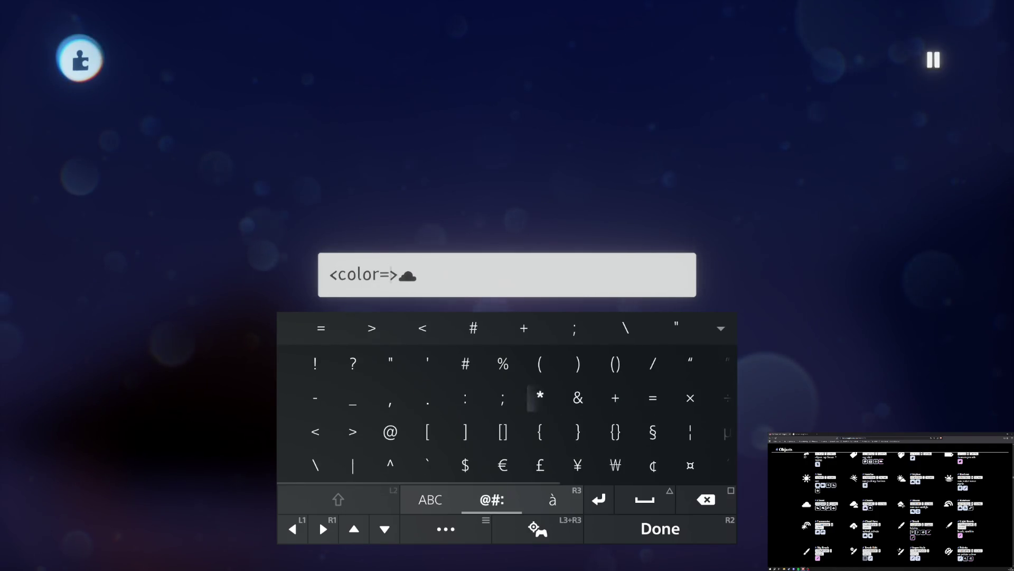
pyautogui.press('Tab')
pyautogui.press('Tab')
# - Complete the tag with hex value #7a461f and confirm the text
pyautogui.press('Tab')
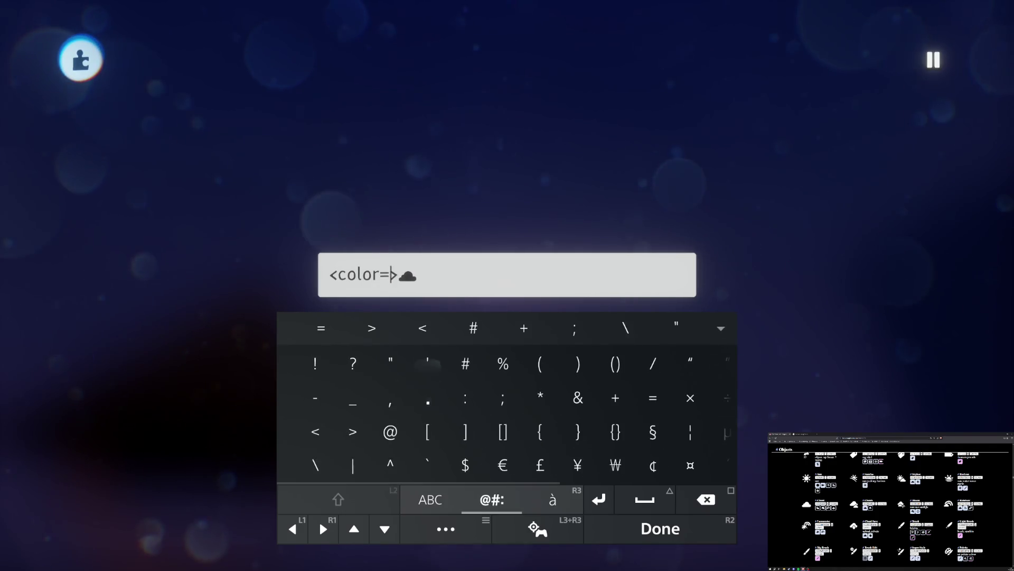
pyautogui.press('Up')
pyautogui.press('Right')
pyautogui.write('#')
pyautogui.press('Tab')
pyautogui.press('Tab')
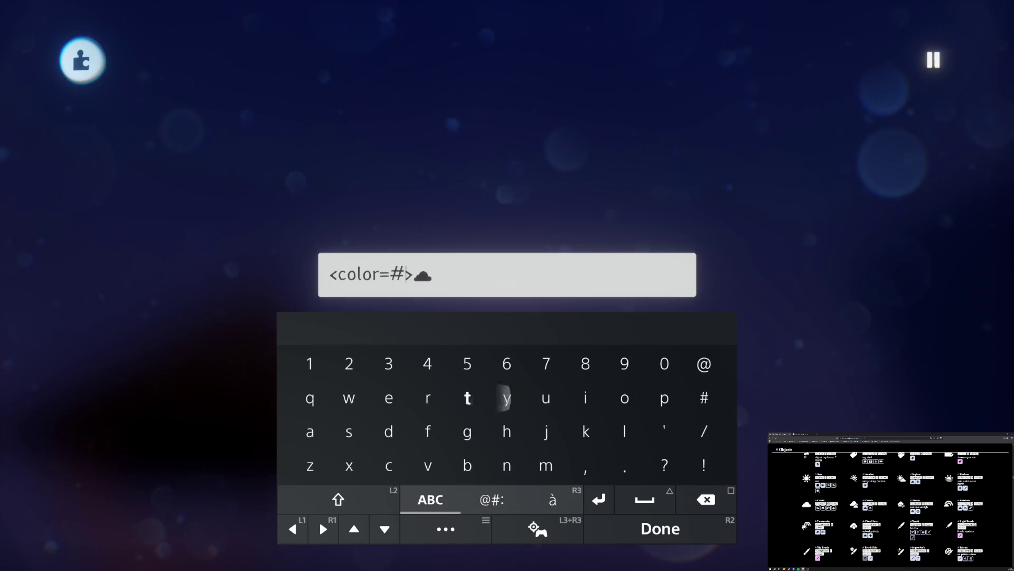
pyautogui.write('7a')
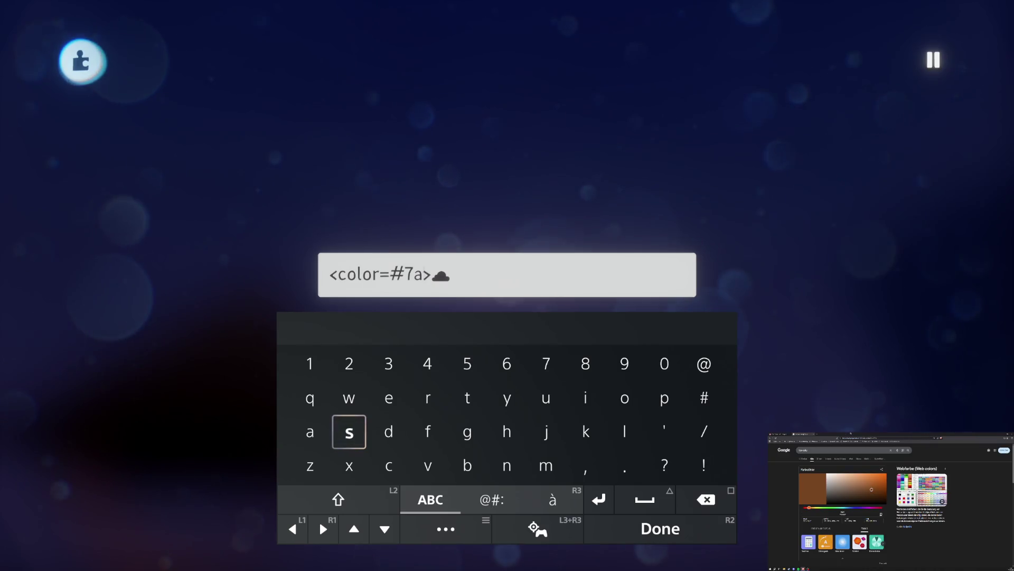
pyautogui.press('Right')
pyautogui.press('Right')
pyautogui.press('Right')
pyautogui.press('Up')
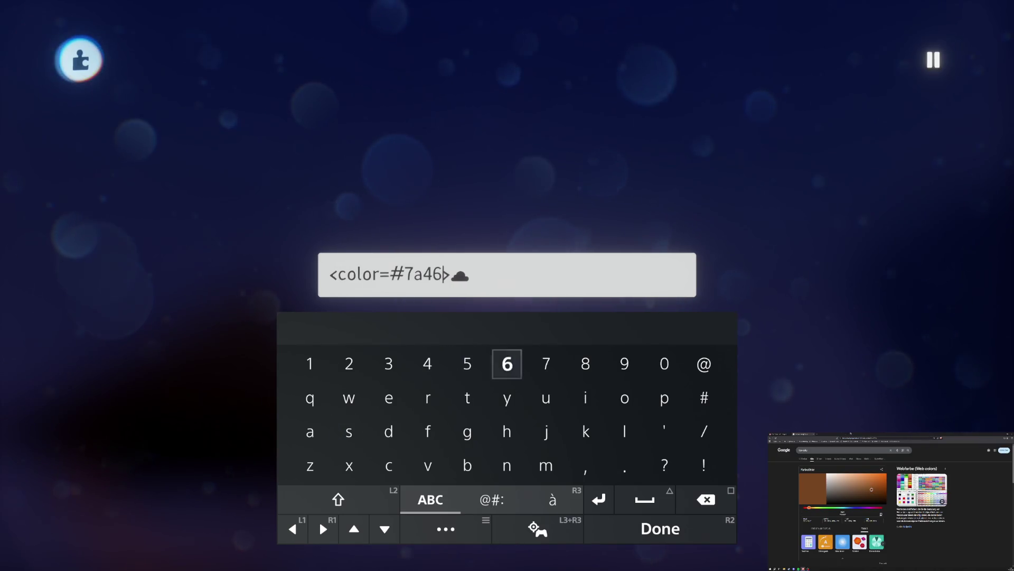
pyautogui.press('Left')
pyautogui.press('Left')
pyautogui.press('Left')
pyautogui.write('1')
pyautogui.press('Down')
pyautogui.press('Right')
pyautogui.press('Right')
pyautogui.press('Down')
pyautogui.press('Right')
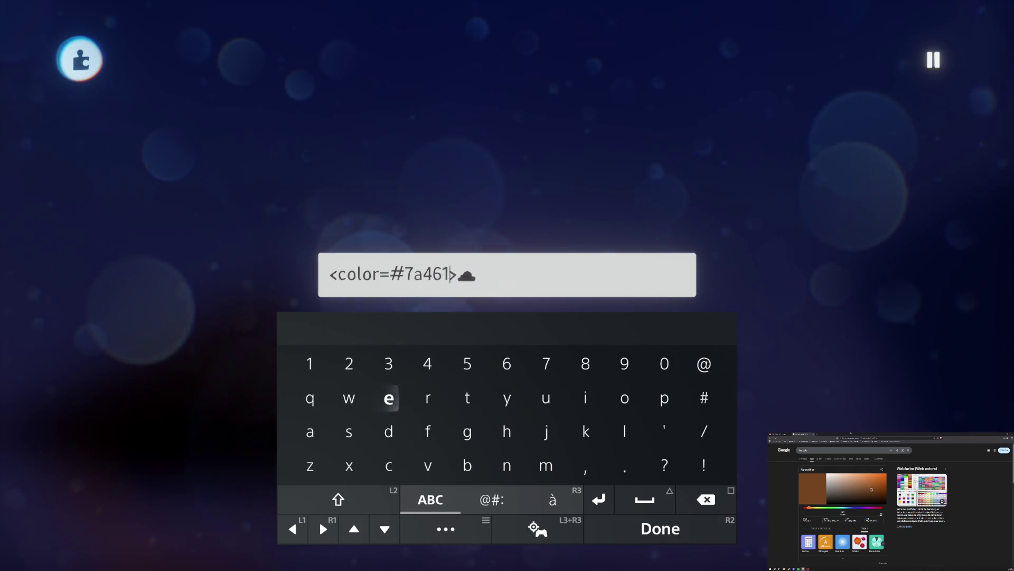
pyautogui.write('f')
pyautogui.press('Return')
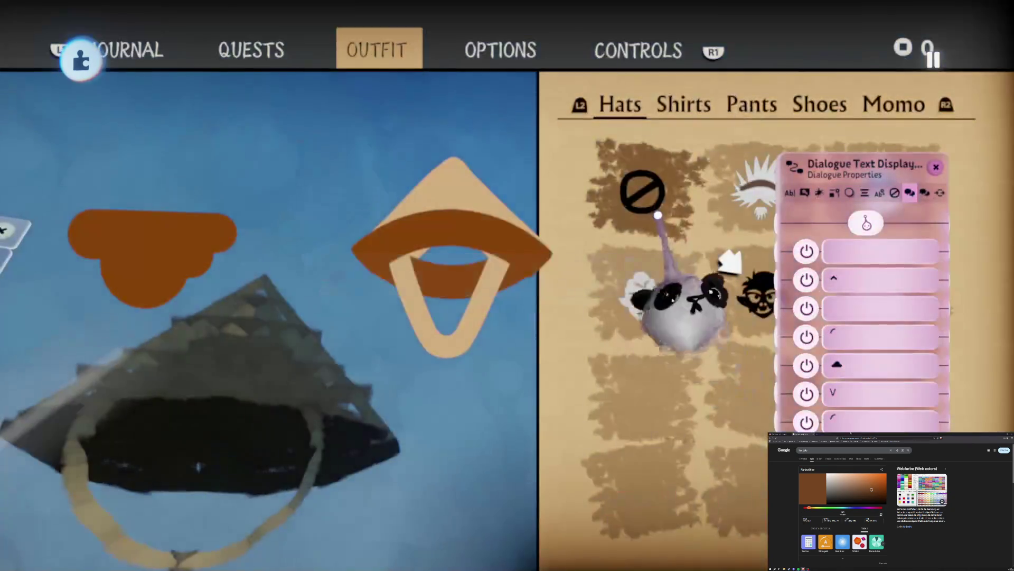
# - Place the brown cloud on the cone hat, then shrink the hat to 29% into a Hats grid slot
pyautogui.moveTo(152, 264)
pyautogui.mouseDown()
pyautogui.moveTo(475, 254)
pyautogui.moveTo(452, 270)
pyautogui.mouseUp()
pyautogui.scroll(-1, 453, 266)
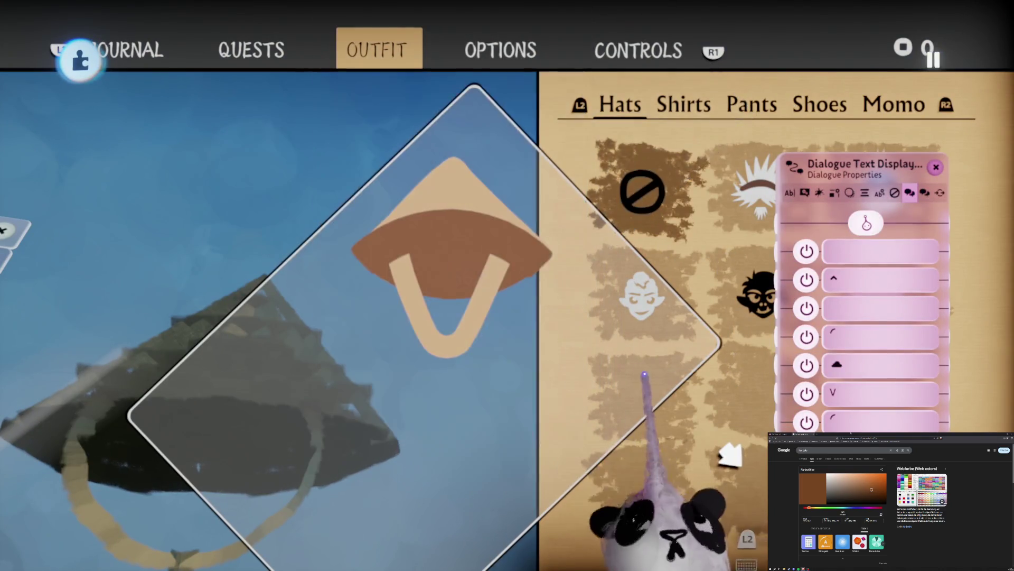
pyautogui.moveTo(902, 397)
pyautogui.mouseDown()
pyautogui.moveTo(826, 362)
pyautogui.moveTo(199, 339)
pyautogui.mouseUp()
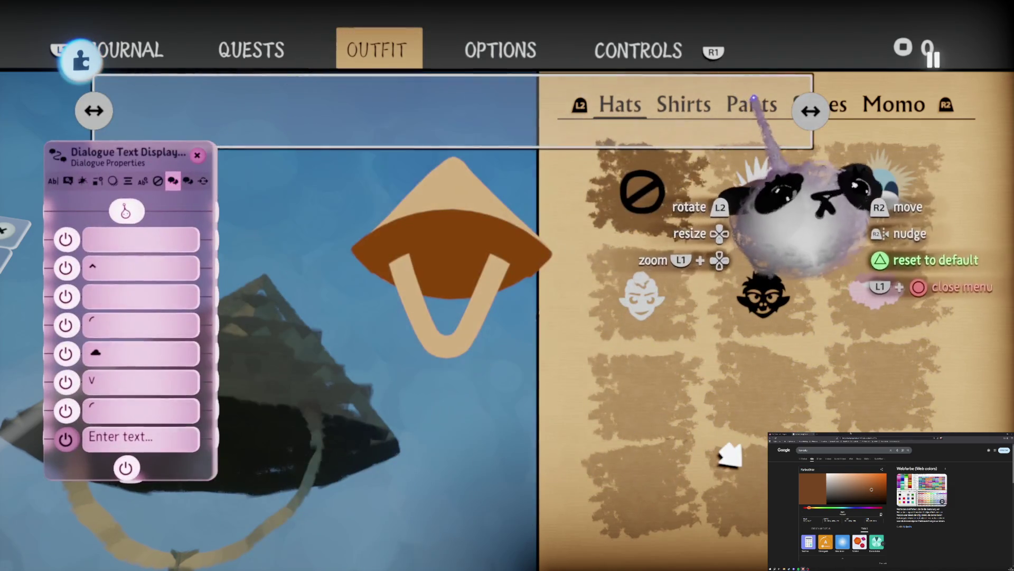
pyautogui.moveTo(483, 175)
pyautogui.mouseDown()
pyautogui.moveTo(414, 211)
pyautogui.moveTo(641, 253)
pyautogui.moveTo(629, 256)
pyautogui.moveTo(611, 303)
pyautogui.moveTo(617, 386)
pyautogui.mouseUp()
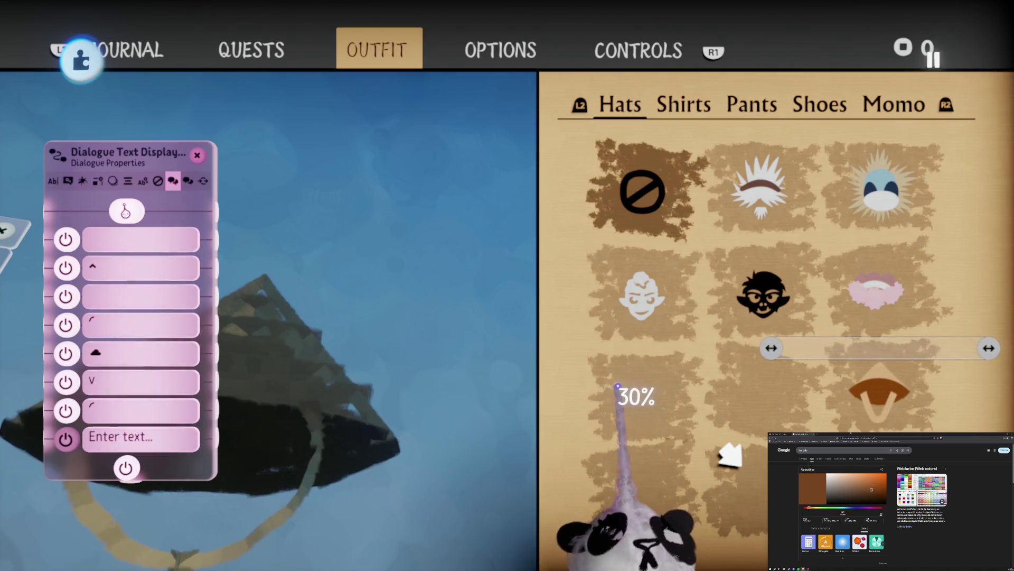
pyautogui.moveTo(618, 387)
pyautogui.mouseDown()
pyautogui.moveTo(527, 338)
pyautogui.moveTo(510, 303)
pyautogui.moveTo(83, 235)
pyautogui.moveTo(83, 246)
pyautogui.moveTo(84, 194)
pyautogui.moveTo(183, 194)
pyautogui.moveTo(174, 201)
pyautogui.moveTo(549, 280)
pyautogui.moveTo(657, 170)
pyautogui.moveTo(650, 181)
pyautogui.moveTo(677, 311)
pyautogui.moveTo(541, 399)
pyautogui.moveTo(540, 275)
pyautogui.moveTo(587, 243)
pyautogui.moveTo(595, 256)
pyautogui.moveTo(550, 304)
pyautogui.moveTo(407, 252)
pyautogui.moveTo(390, 273)
pyautogui.moveTo(384, 534)
pyautogui.mouseUp()
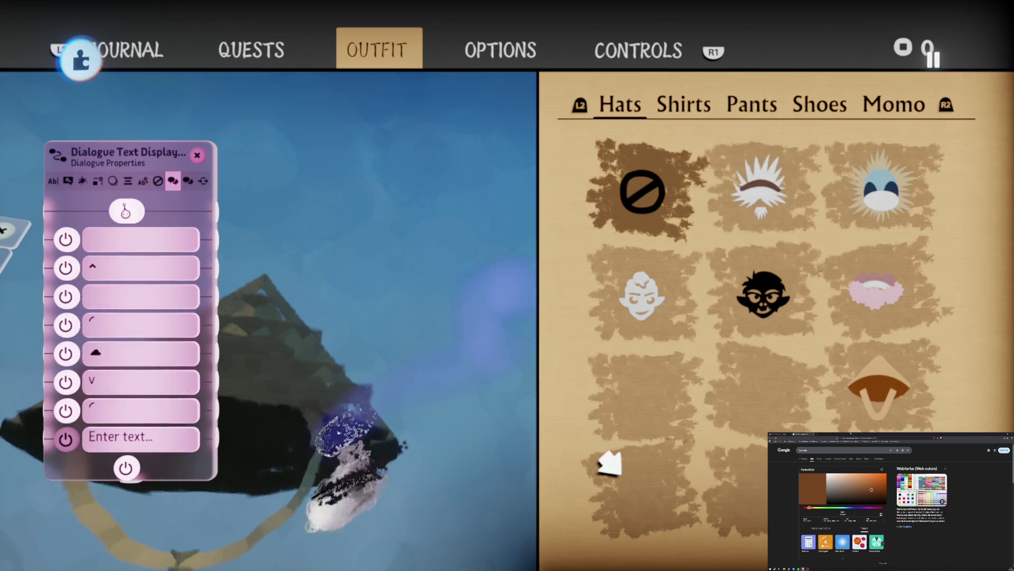
# - Close the Outfit menu and start playtesting the creation
pyautogui.press('Escape')
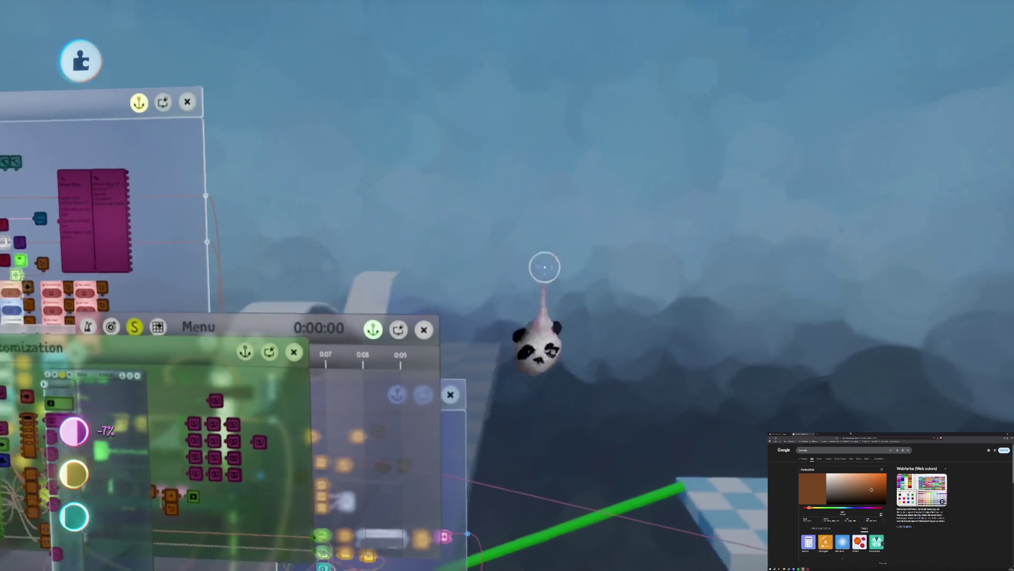
pyautogui.press('Escape')
pyautogui.press('Escape')
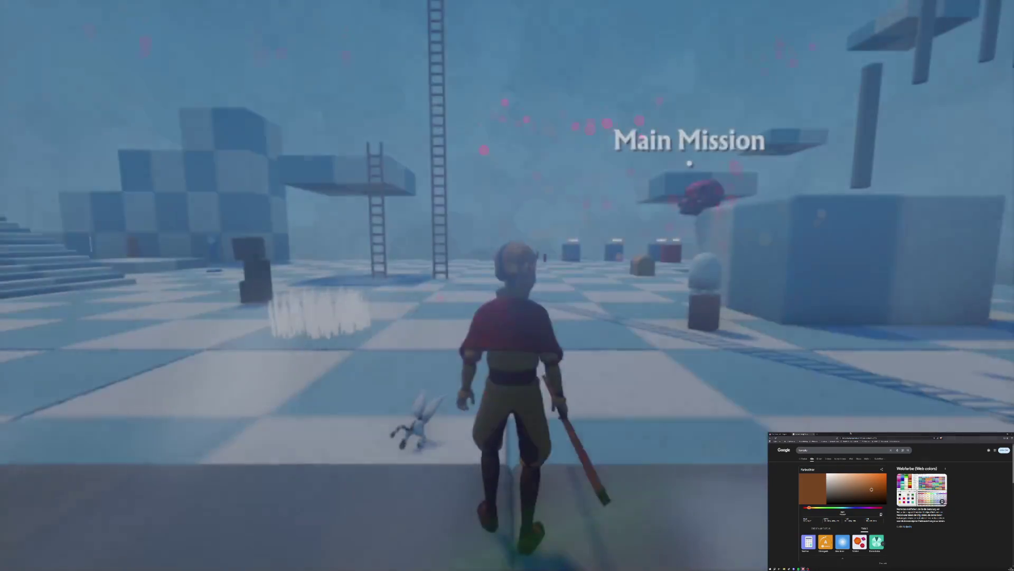
pyautogui.press('Escape')
pyautogui.press('Right')
pyautogui.press('Right')
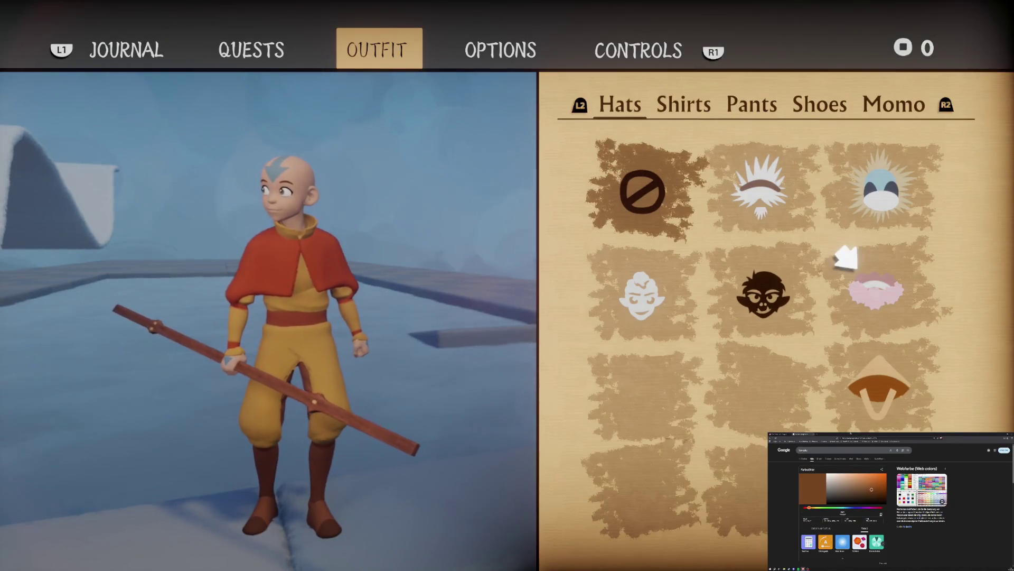
# - Equip the conical straw hat on Aang, then choose no hat and resume play
pyautogui.click(851, 364)
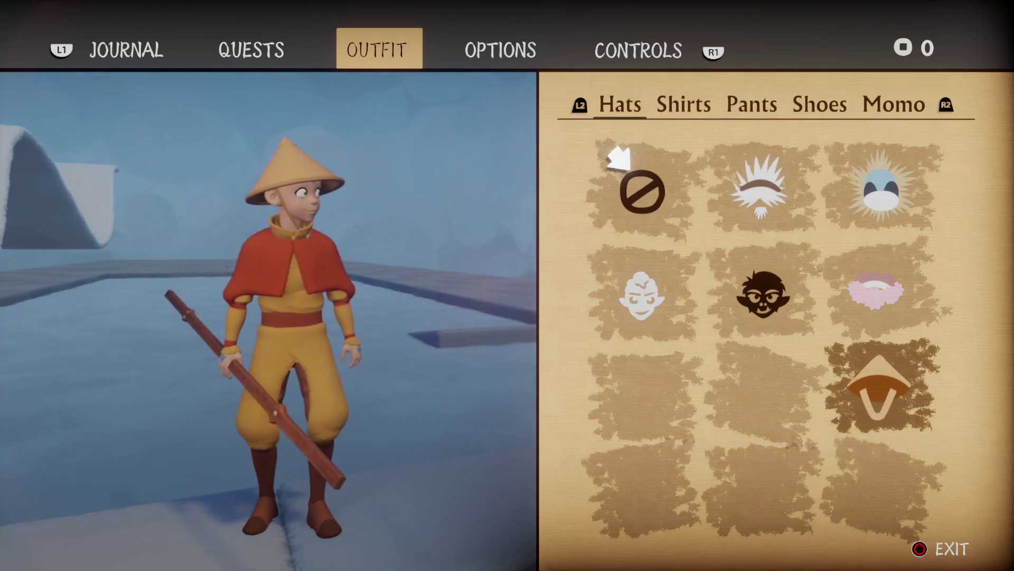
pyautogui.click(851, 365)
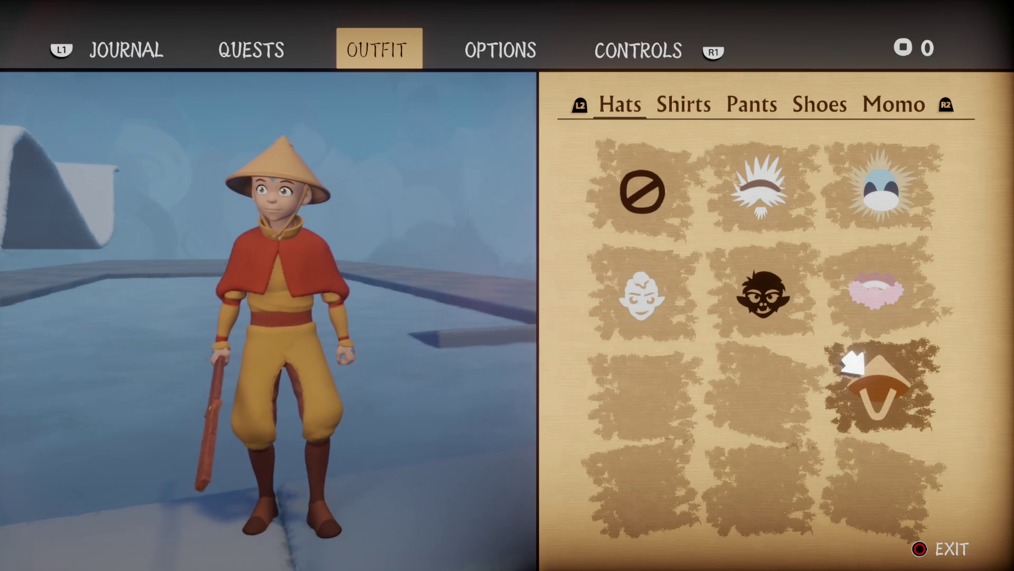
pyautogui.click(613, 154)
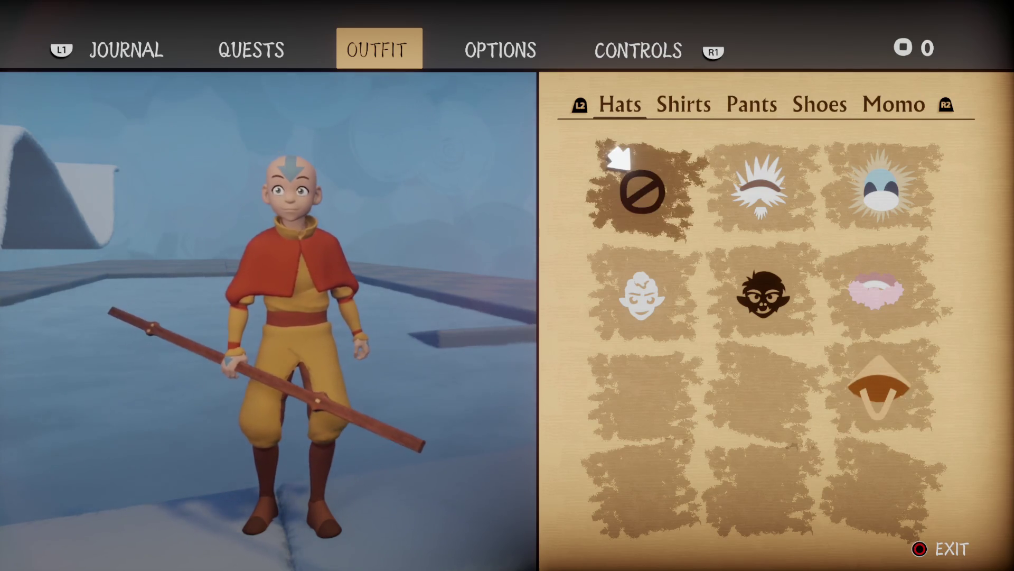
pyautogui.press('Escape')
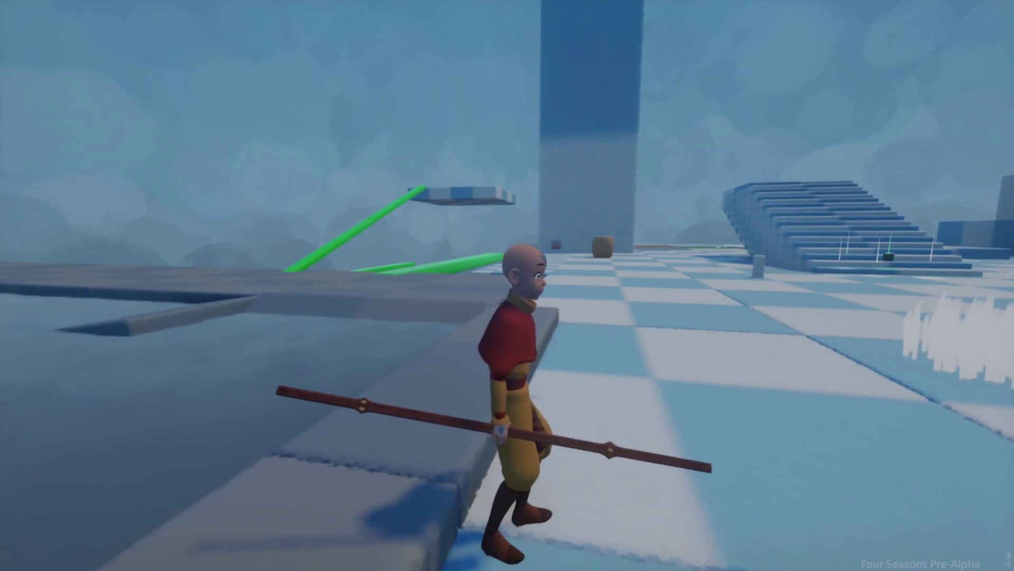
# - Run and jump Aang across the coloured tiles collecting pickups, then switch back to edit mode
pyautogui.press('w')
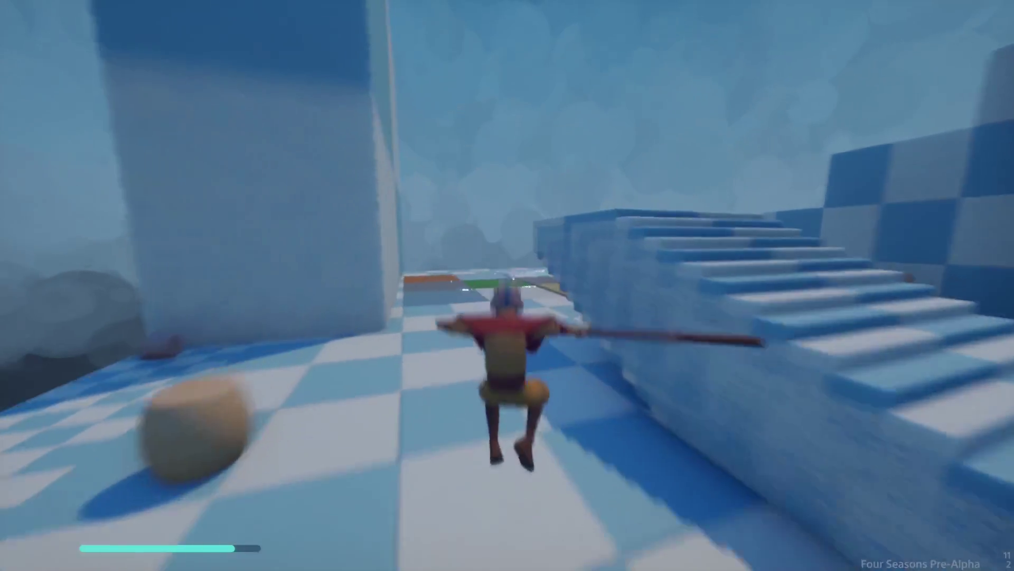
pyautogui.press('space')
pyautogui.press('w')
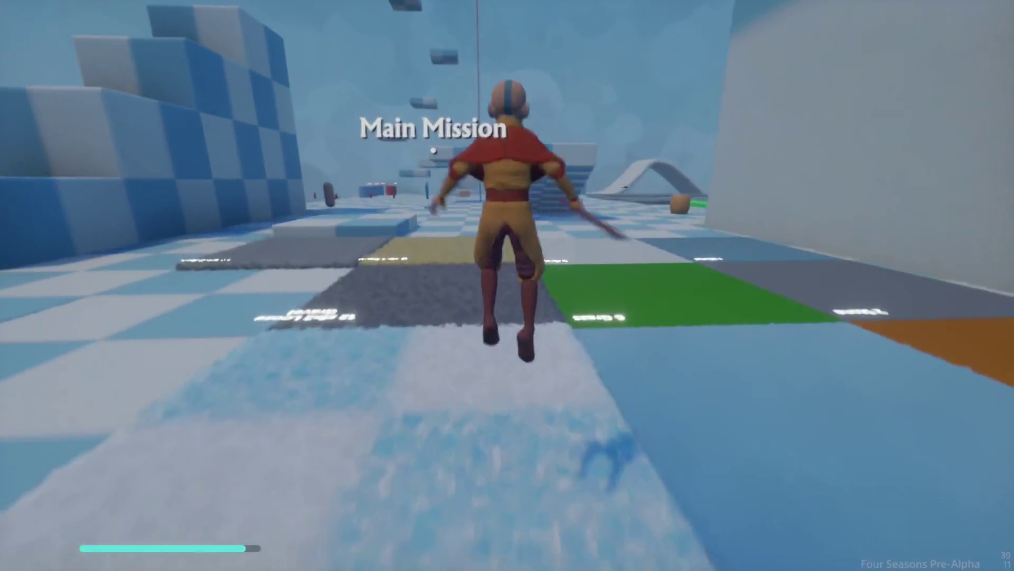
pyautogui.press('space')
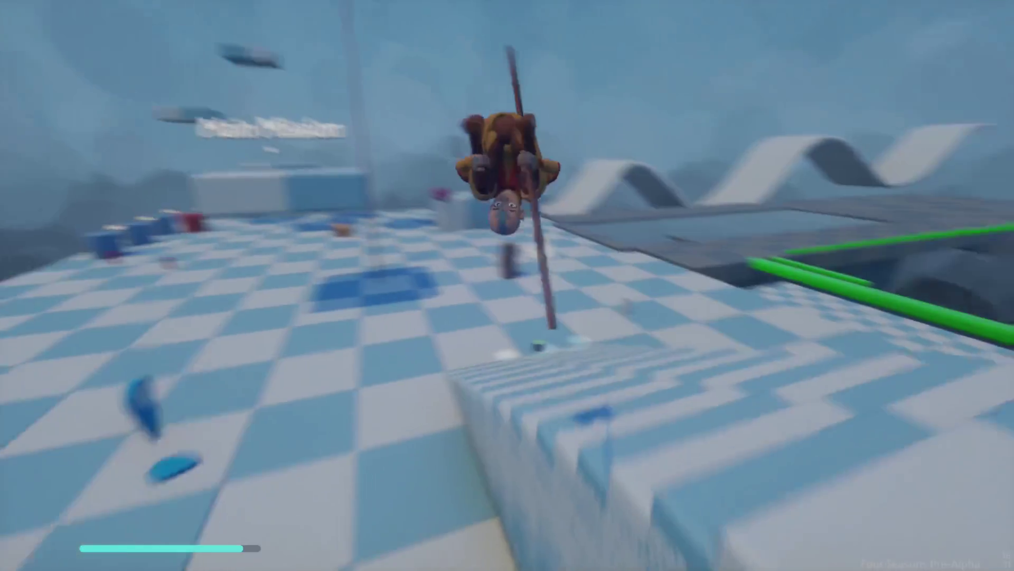
pyautogui.press('w')
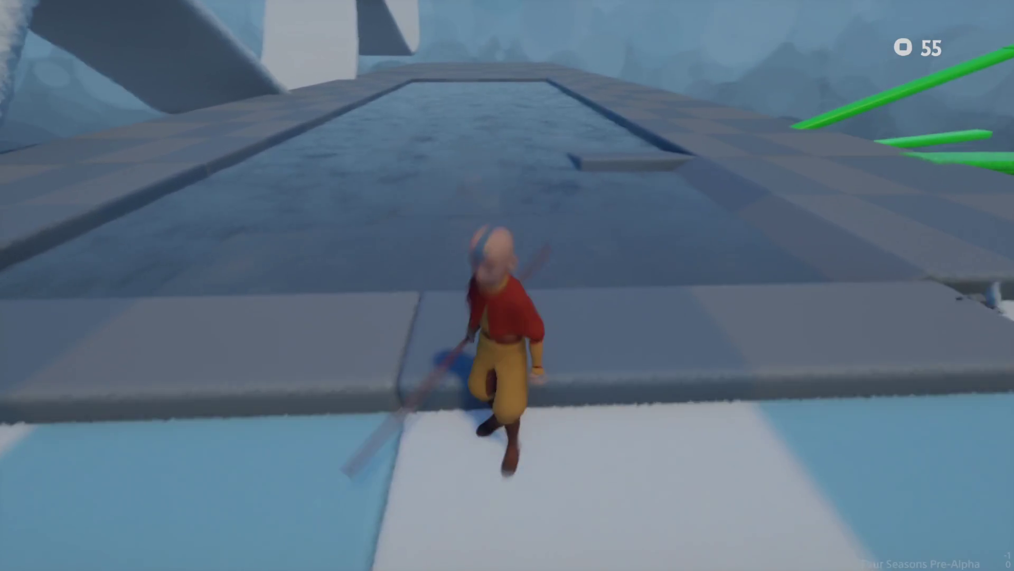
pyautogui.press('Escape')
pyautogui.click(241, 430)
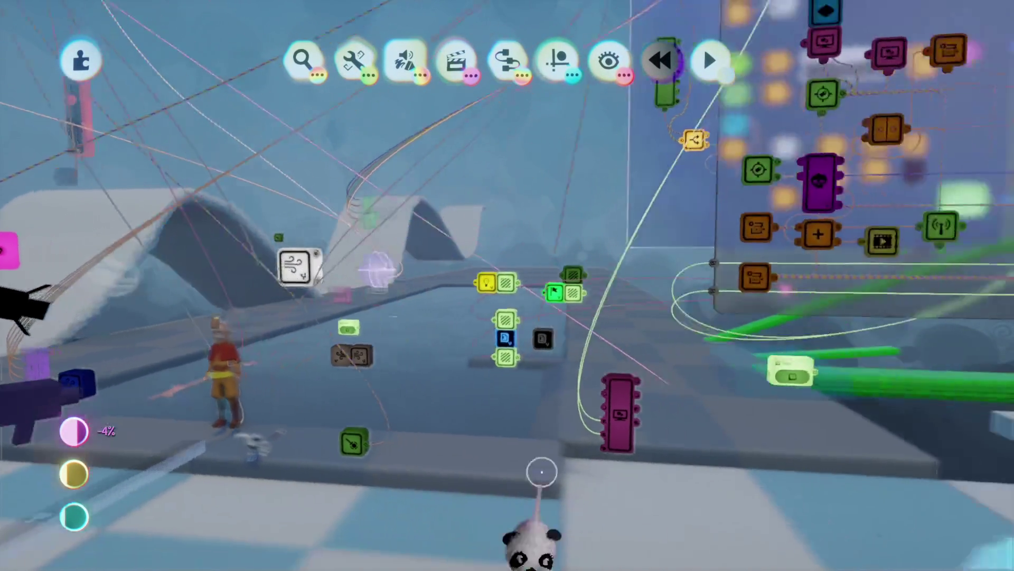
# - Open the Menu Quest Display microchip, zoom in on its gadgets, then zoom out and bring up Options
pyautogui.click(541, 471)
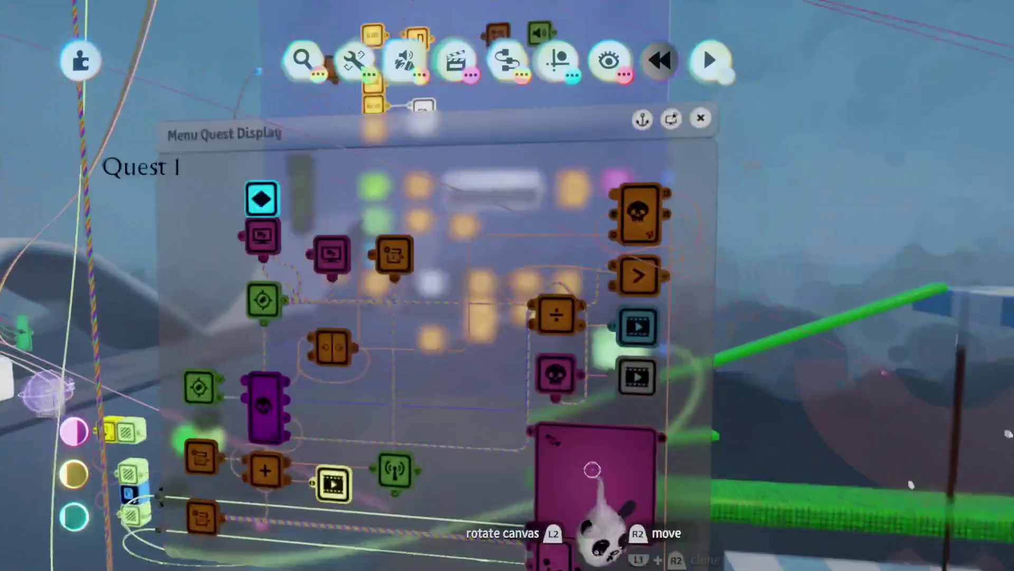
pyautogui.moveTo(592, 469)
pyautogui.mouseDown()
pyautogui.moveTo(557, 421)
pyautogui.moveTo(569, 448)
pyautogui.moveTo(628, 407)
pyautogui.moveTo(623, 423)
pyautogui.moveTo(385, 483)
pyautogui.mouseUp()
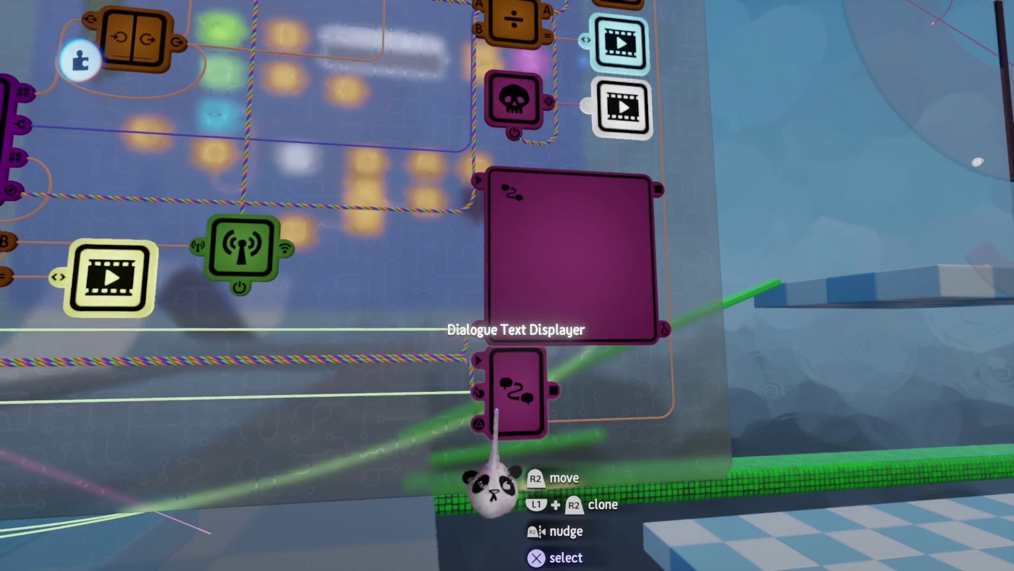
pyautogui.scroll(-2, 492, 405)
pyautogui.scroll(-3, 501, 449)
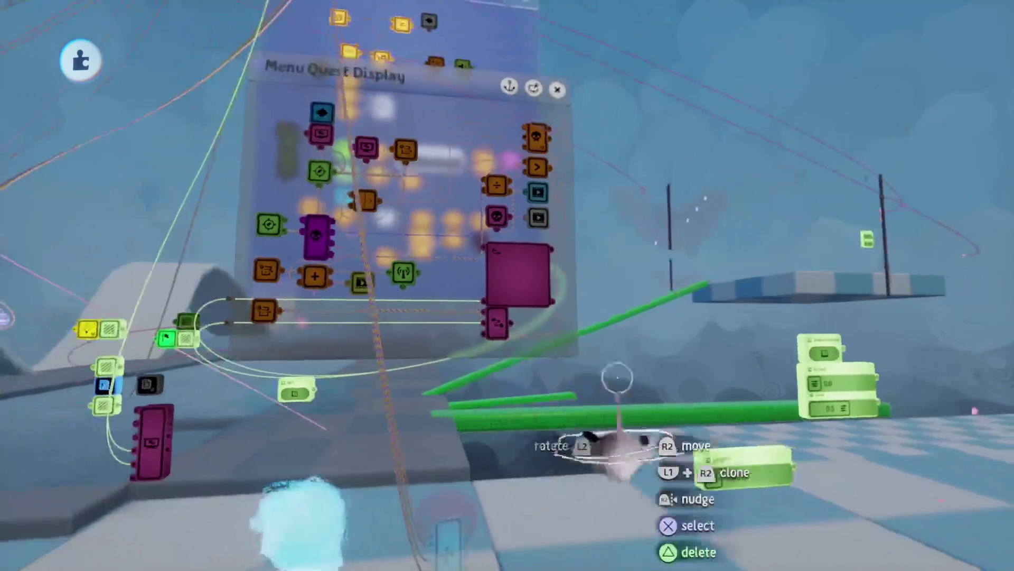
pyautogui.press('Escape')
pyautogui.click(655, 422)
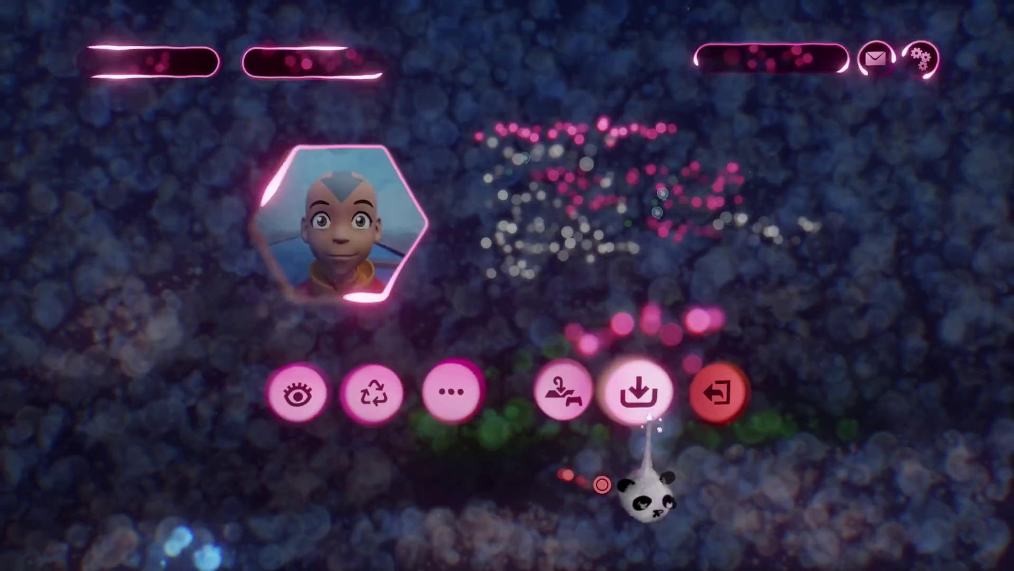
# - Save online as a PRIVATE version, confirm the save, then relaunch Play from the pause menu
pyautogui.click(760, 330)
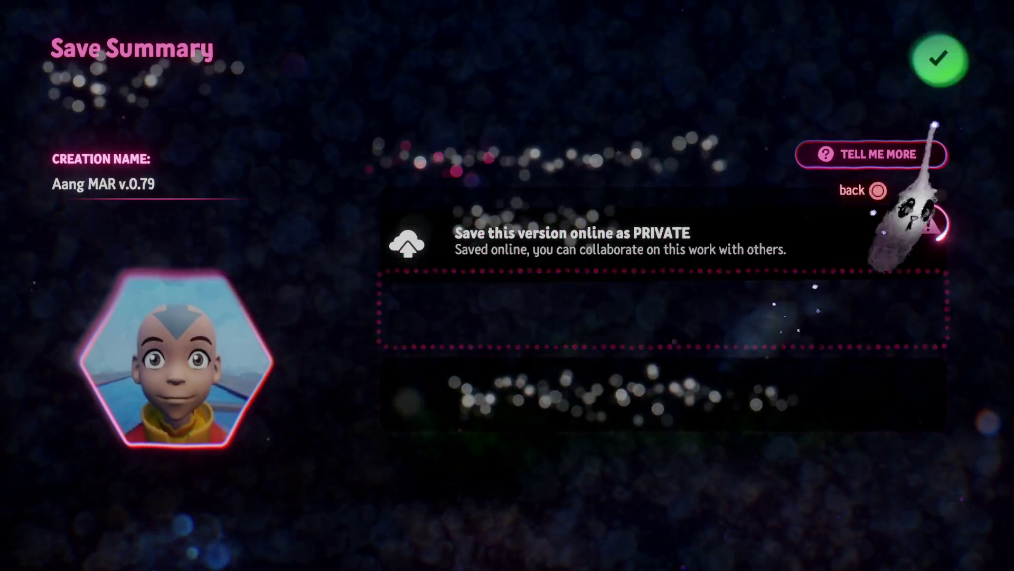
pyautogui.click(935, 59)
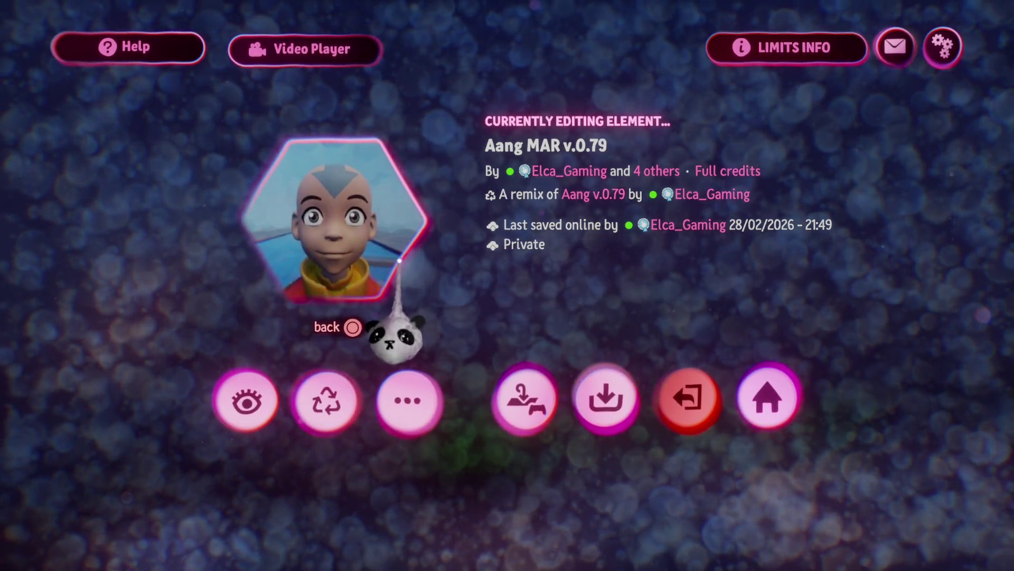
pyautogui.press('Escape')
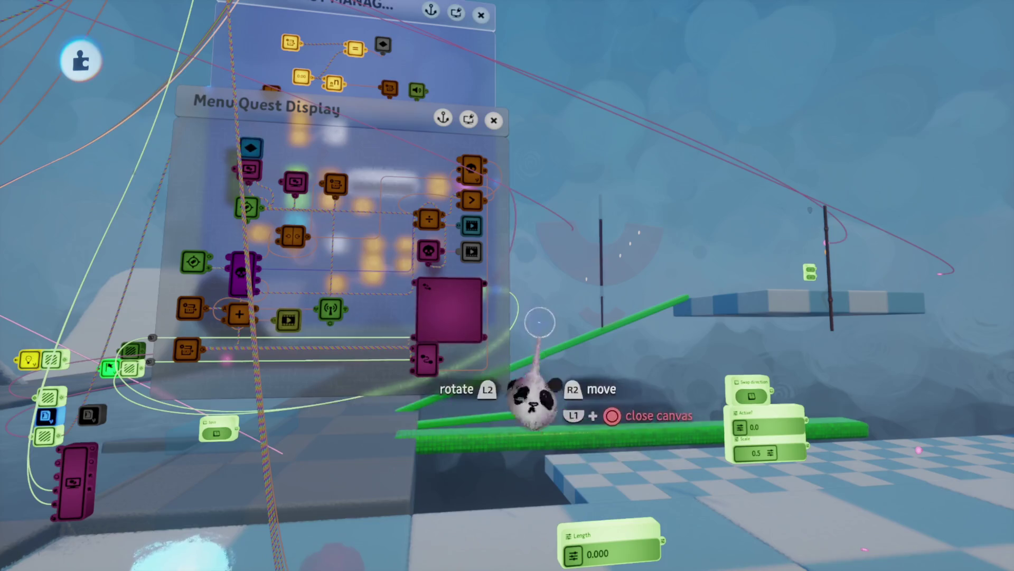
pyautogui.press('Escape')
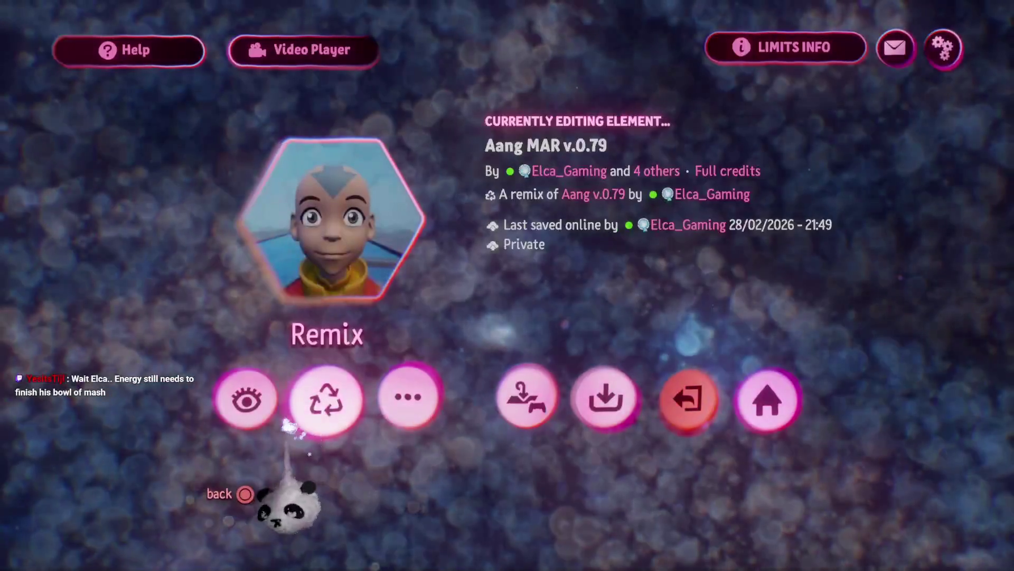
pyautogui.click(244, 406)
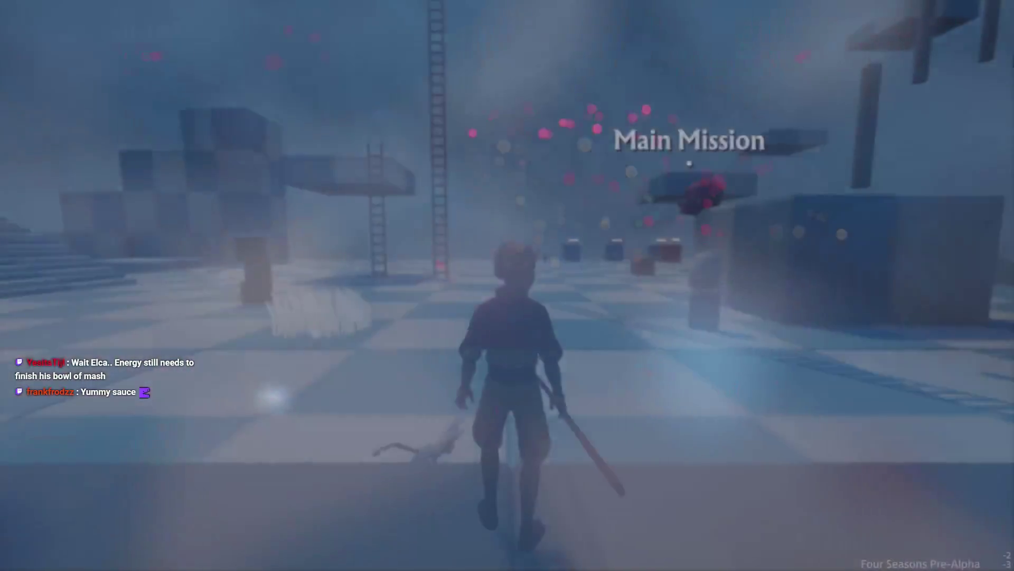
pyautogui.press('w')
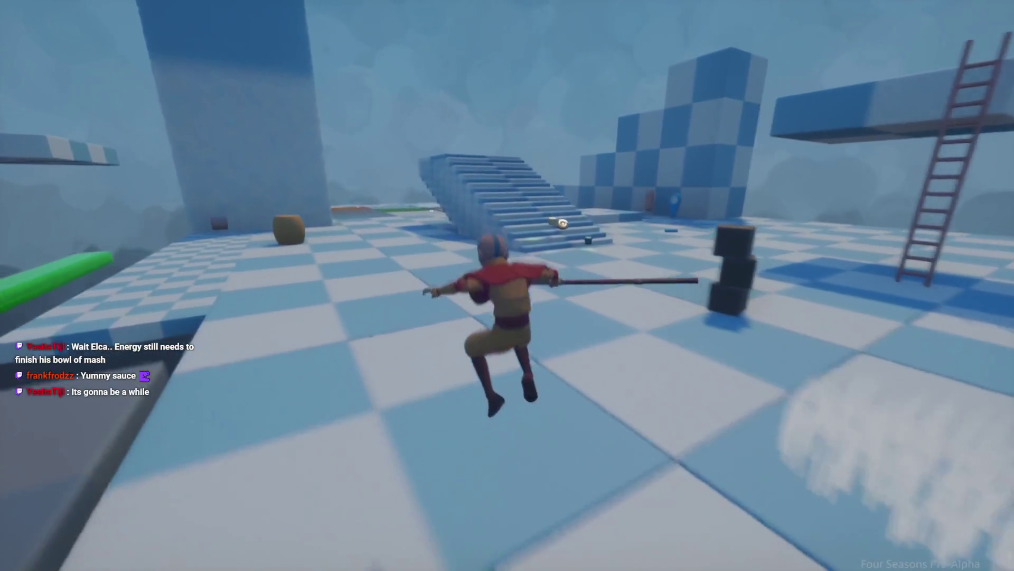
pyautogui.press('w')
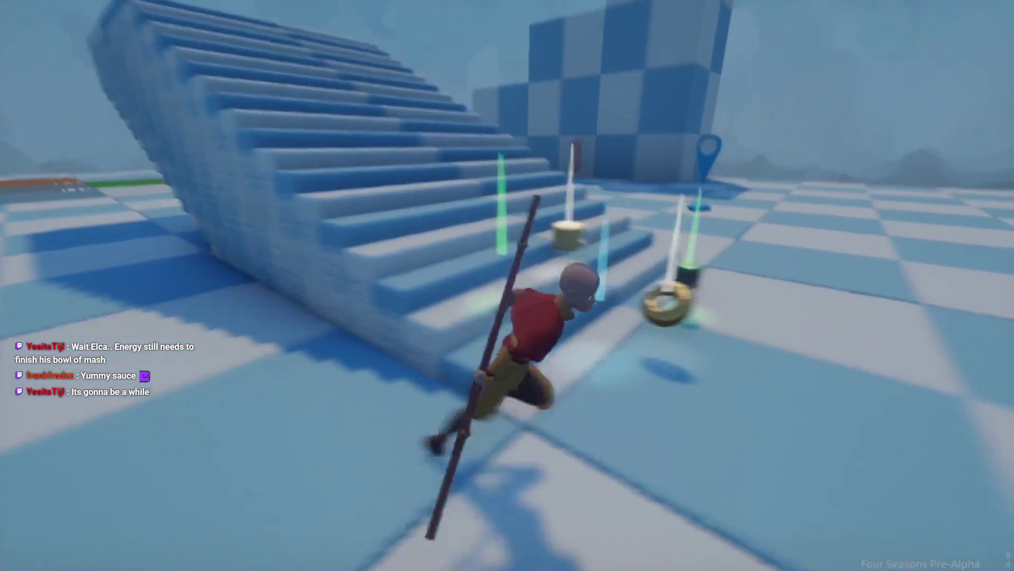
pyautogui.press('w')
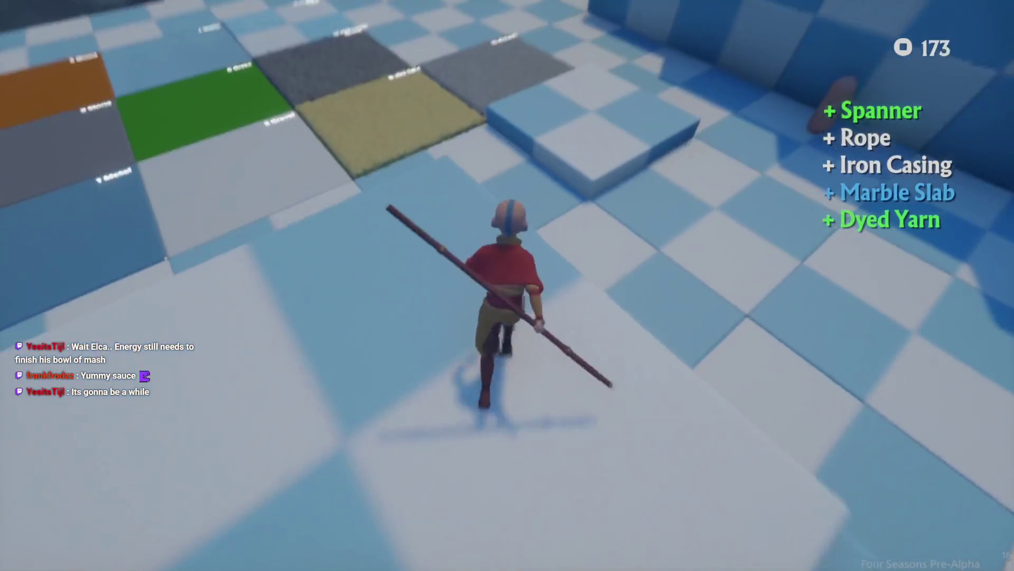
pyautogui.press('w')
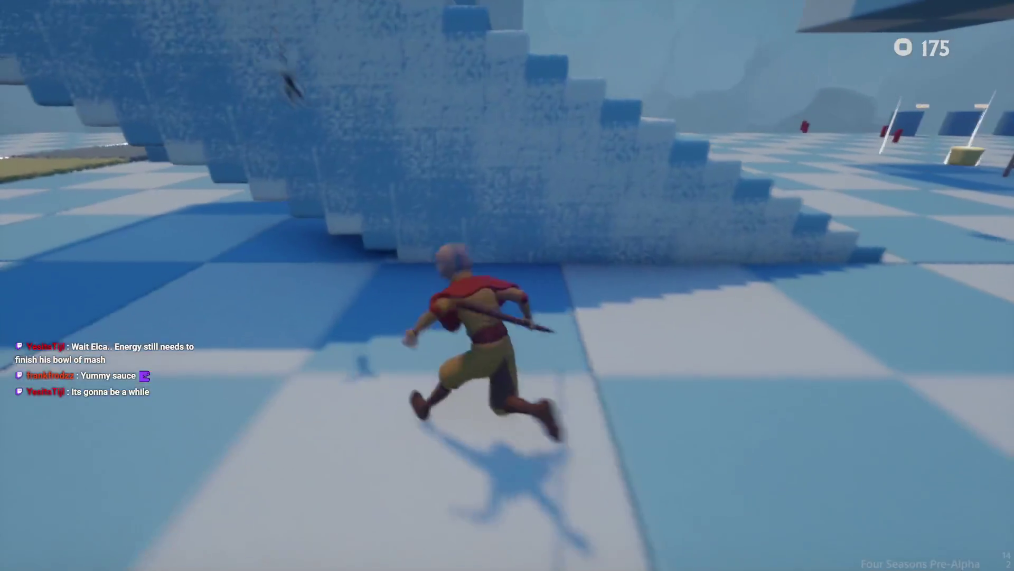
pyautogui.press('w')
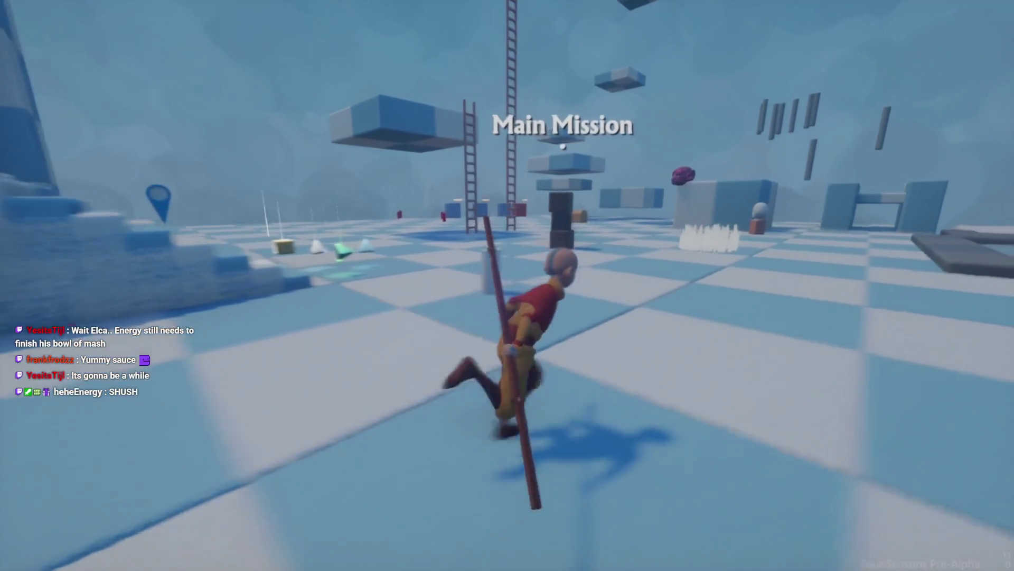
pyautogui.press('Escape')
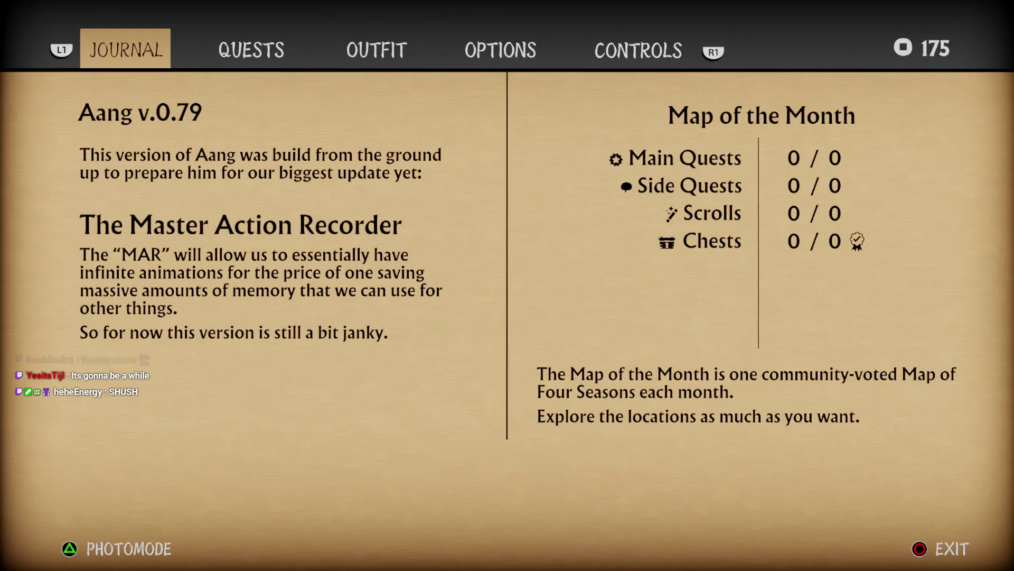
pyautogui.press('Escape')
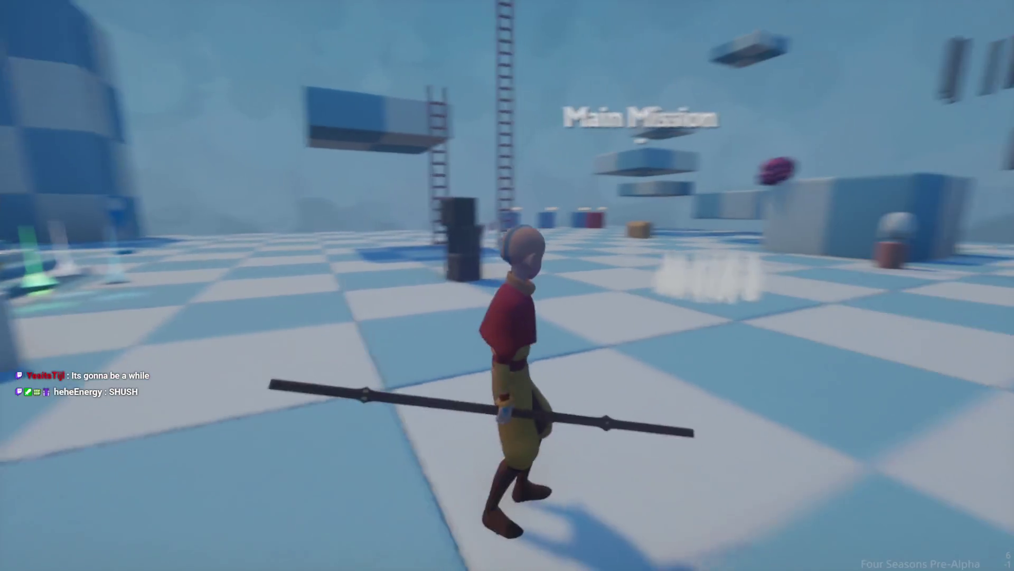
pyautogui.press('w')
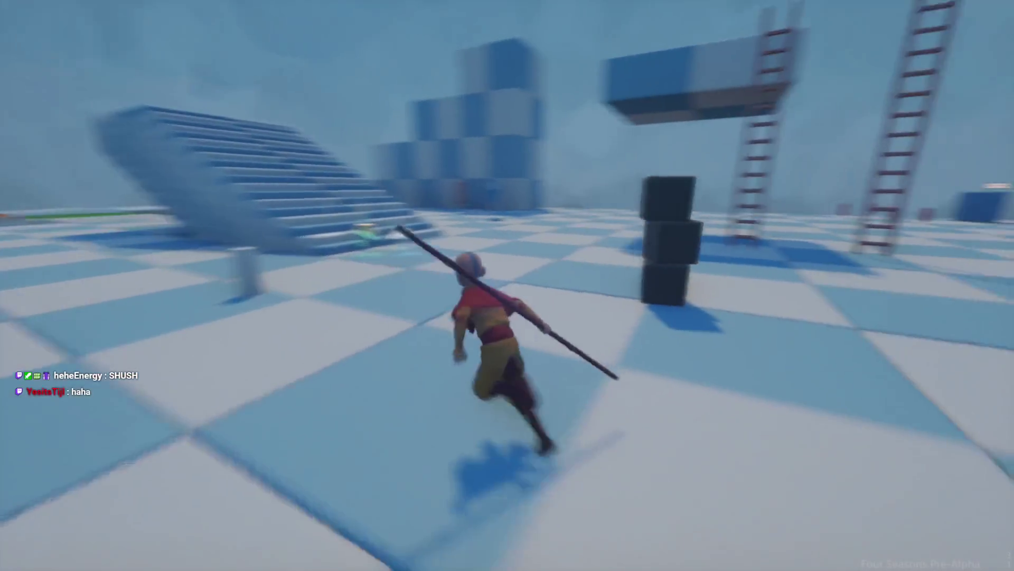
pyautogui.press('space')
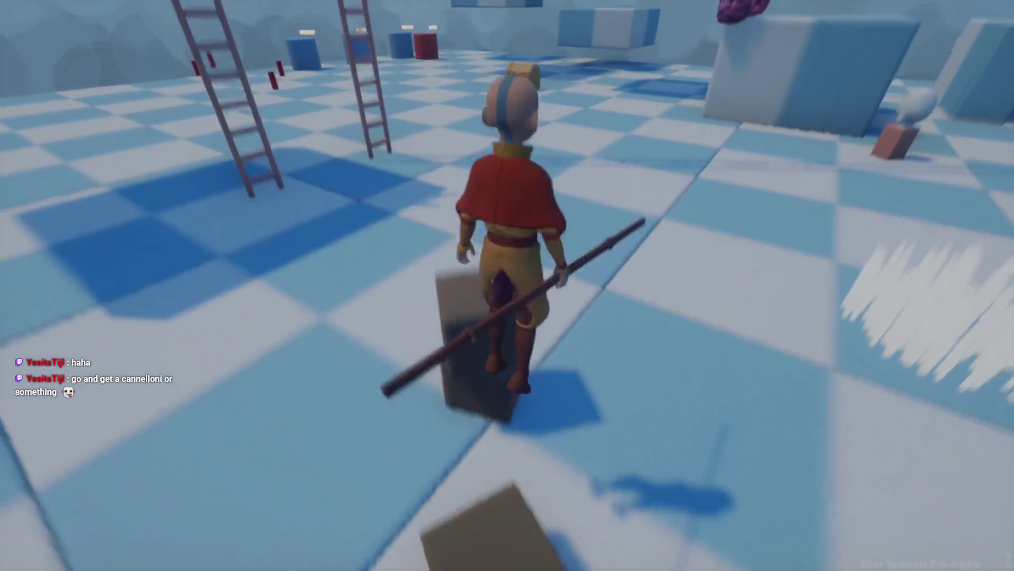
pyautogui.press('space')
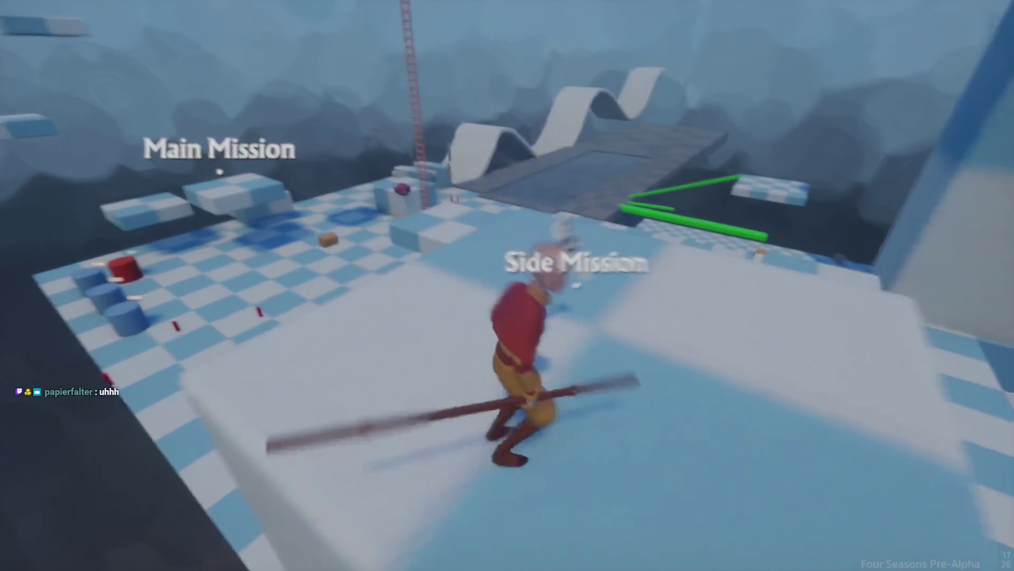
# - Check the Quests page, switch to the Outfit page, then resume gliding
pyautogui.press('Escape')
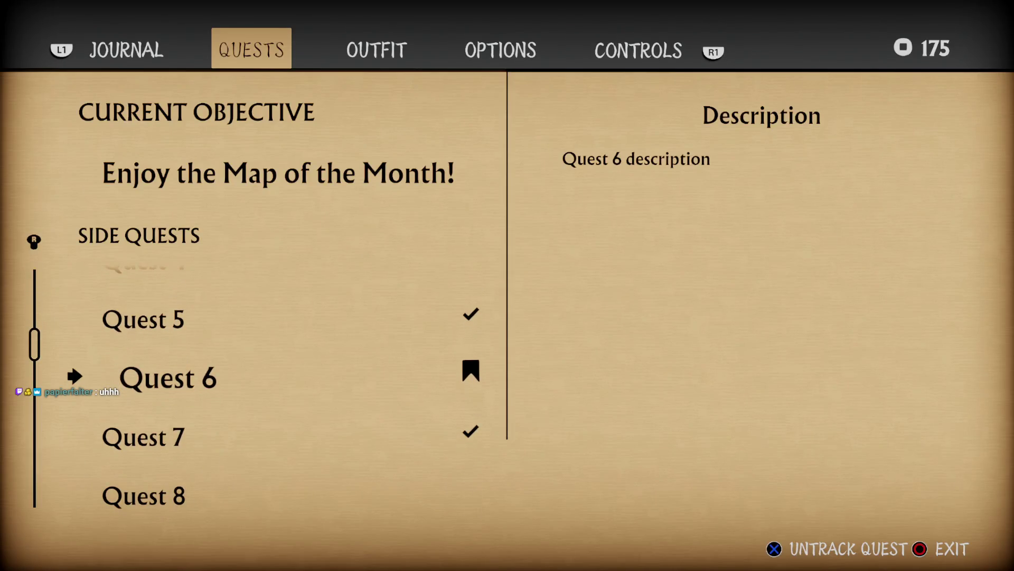
pyautogui.press('Escape')
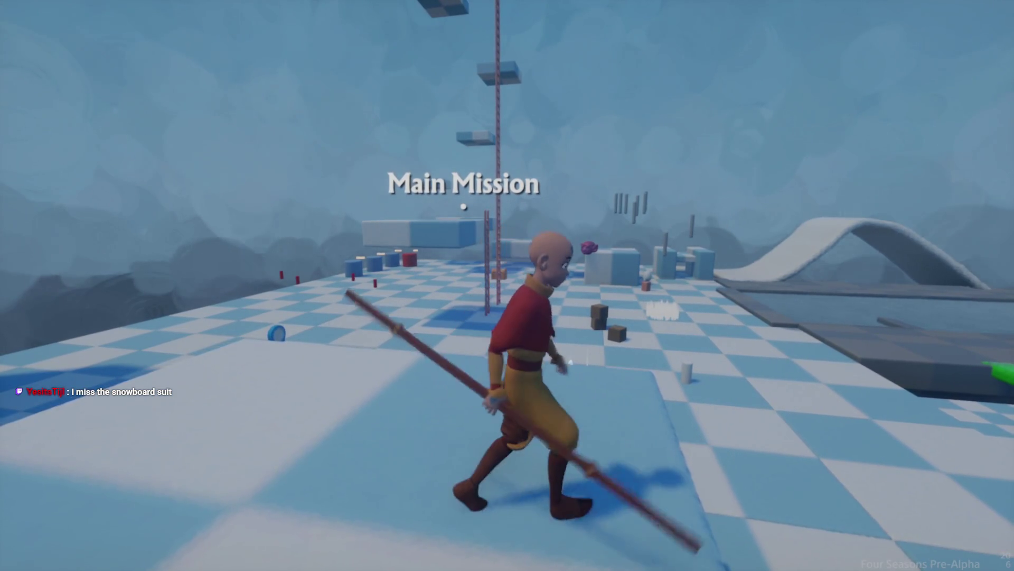
pyautogui.press('Escape')
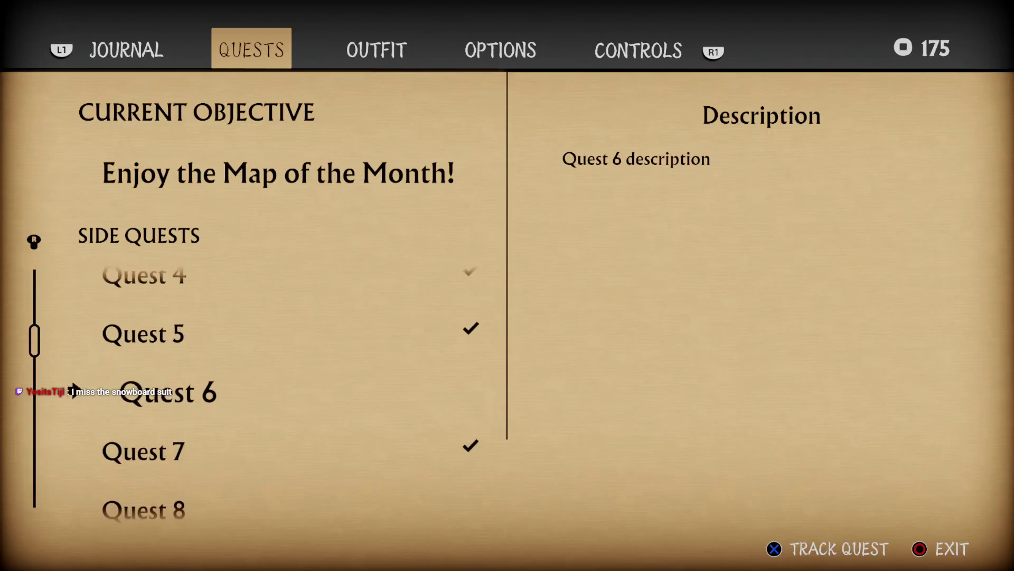
pyautogui.press('e')
pyautogui.press('Escape')
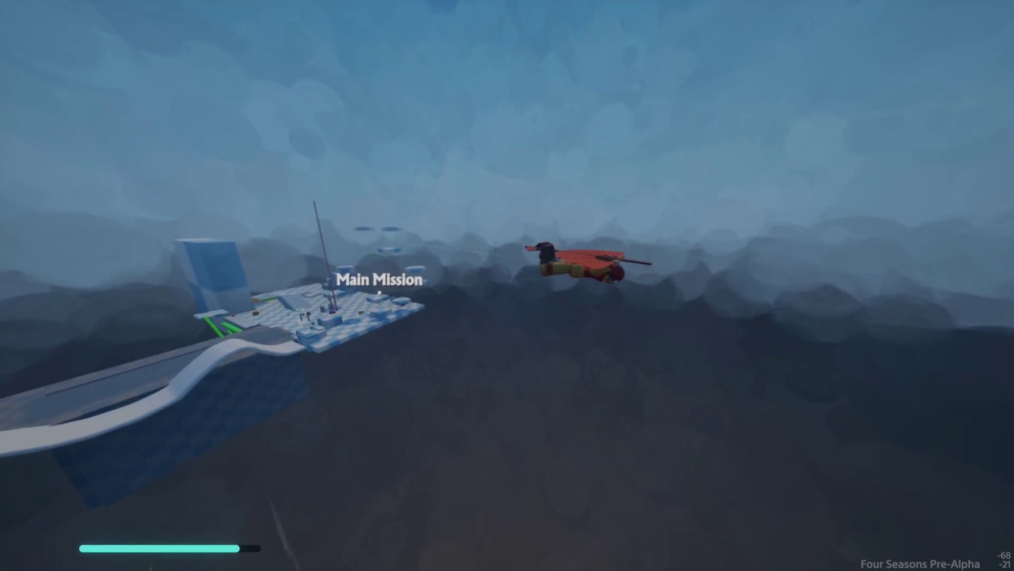
# - Glide toward the Main Mission platform, climb the wall, and leap across the blocks, pole and pillar
pyautogui.press('a')
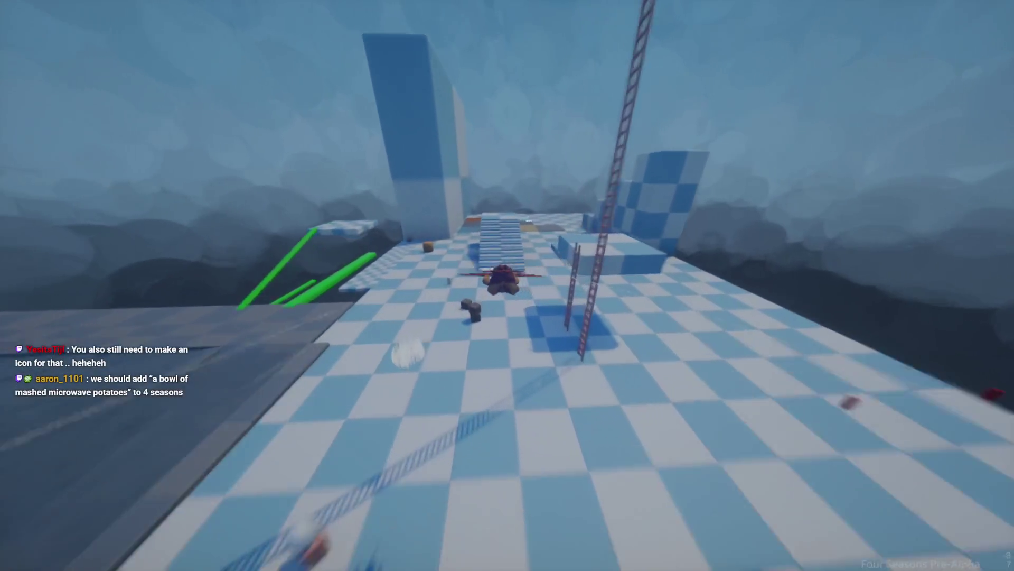
pyautogui.press('w')
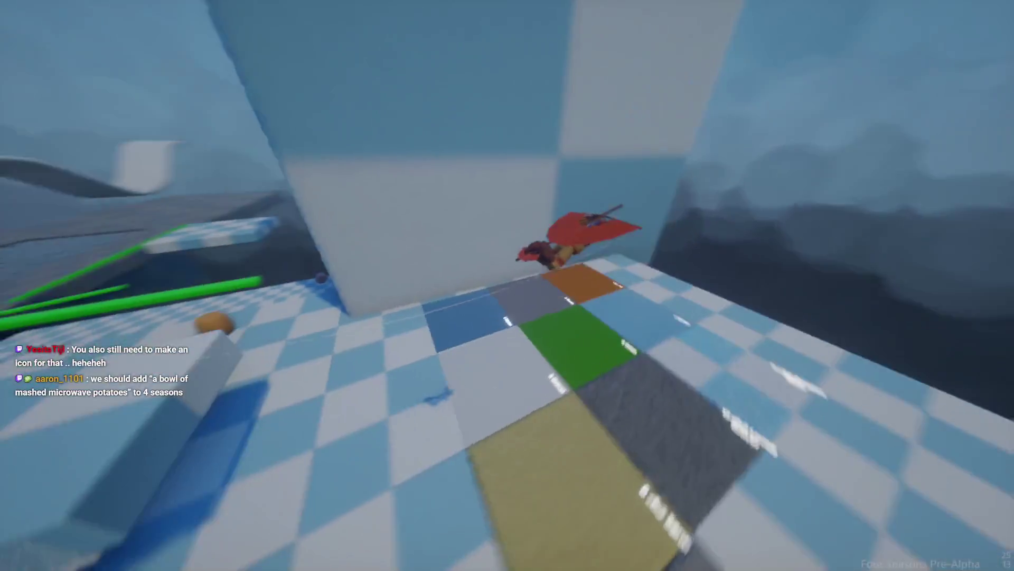
pyautogui.press('w')
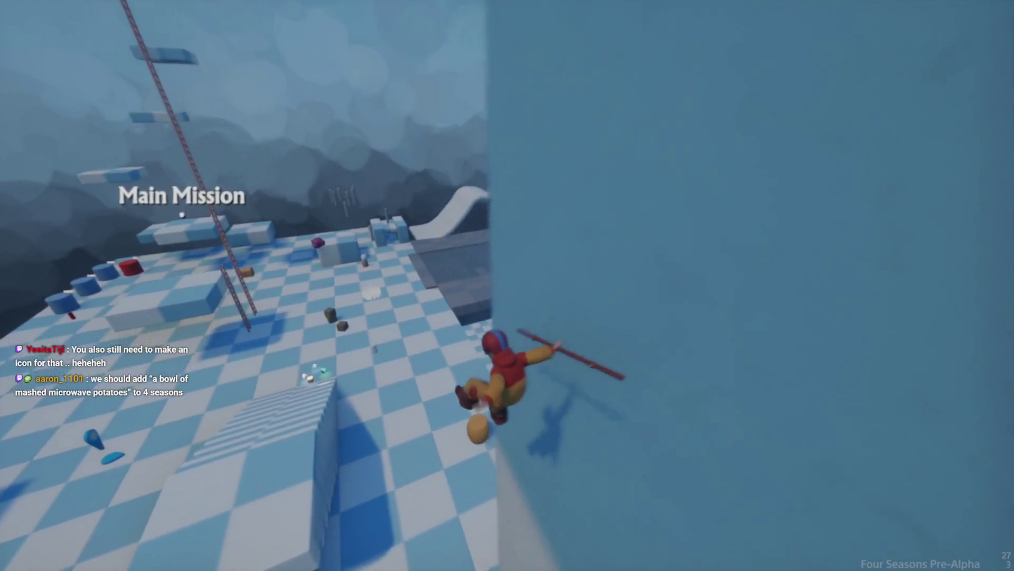
pyautogui.press('w')
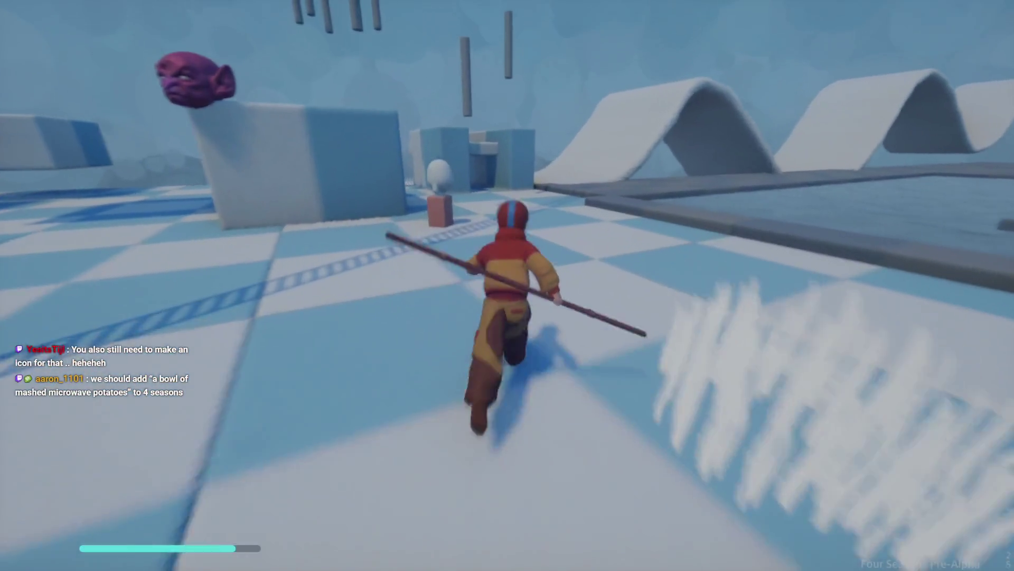
pyautogui.press('space')
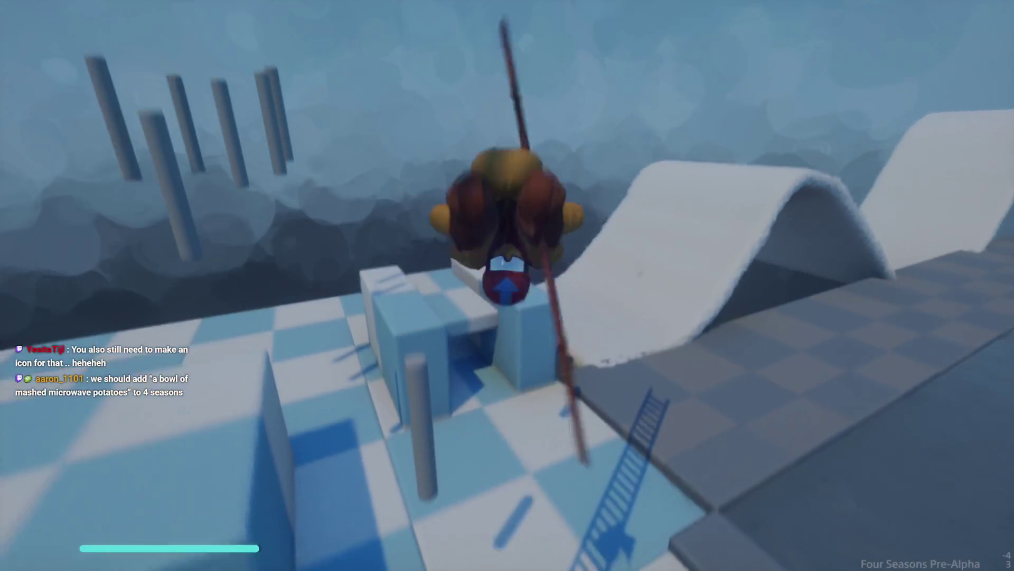
pyautogui.press('w')
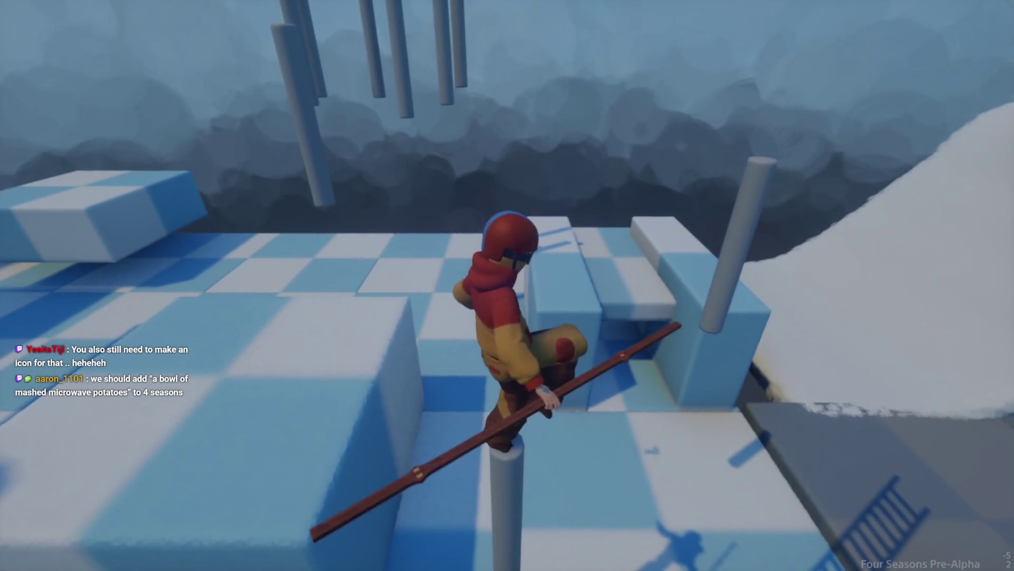
pyautogui.press('space')
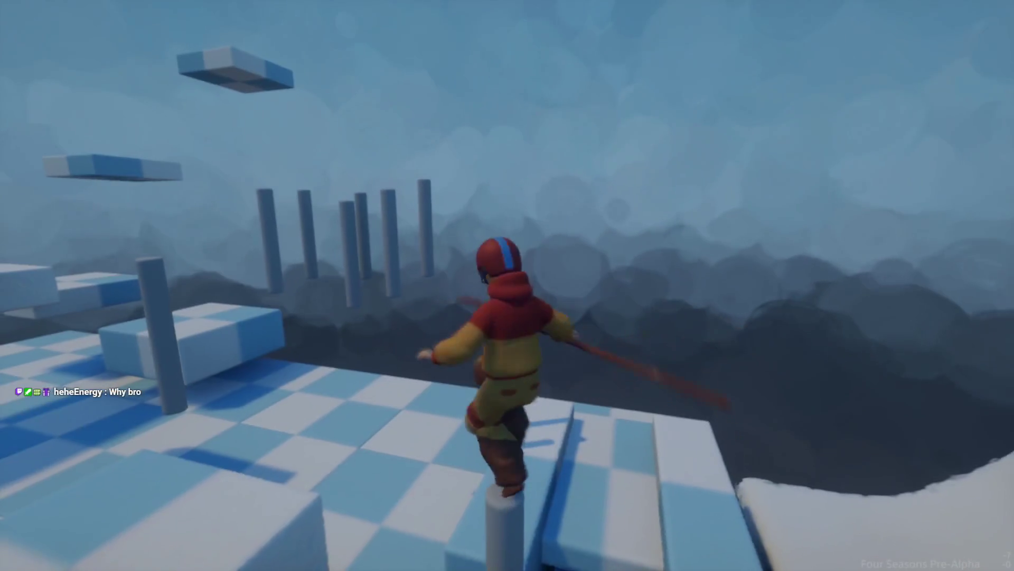
pyautogui.press('space')
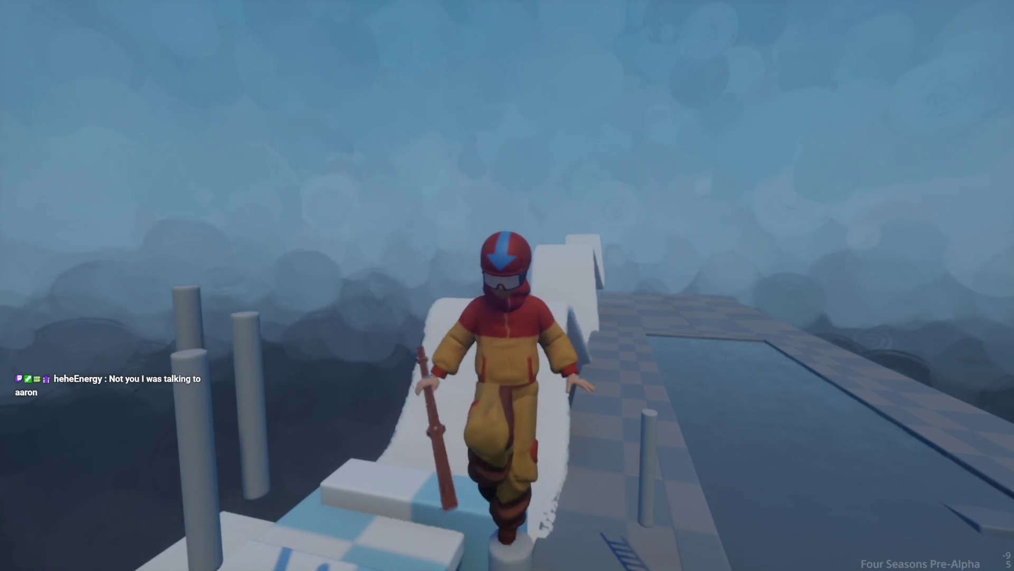
pyautogui.press('space')
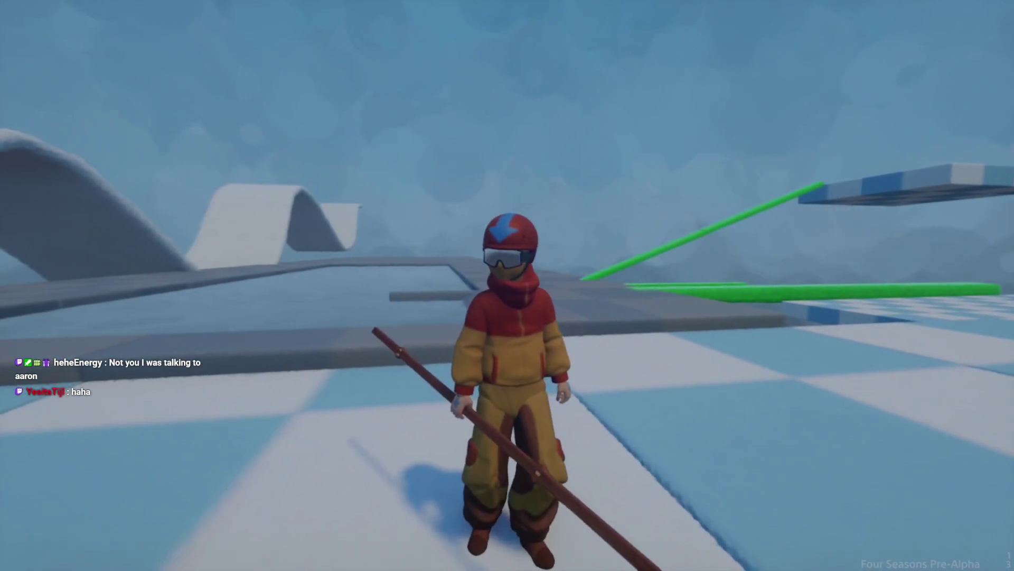
# - Walk Aang around the checkered floor toward the tower and along the grey walkway
pyautogui.press('w')
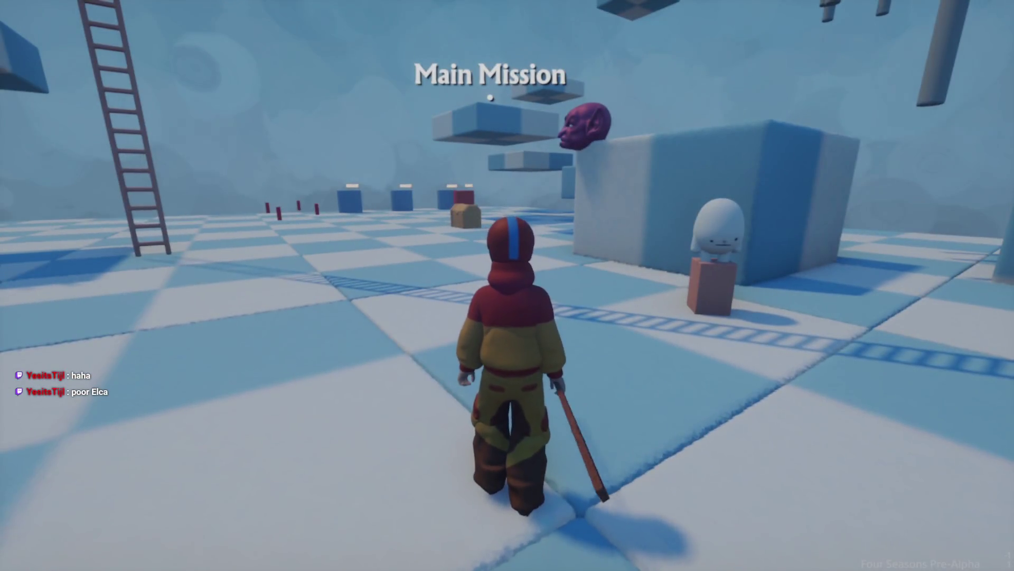
pyautogui.press('a')
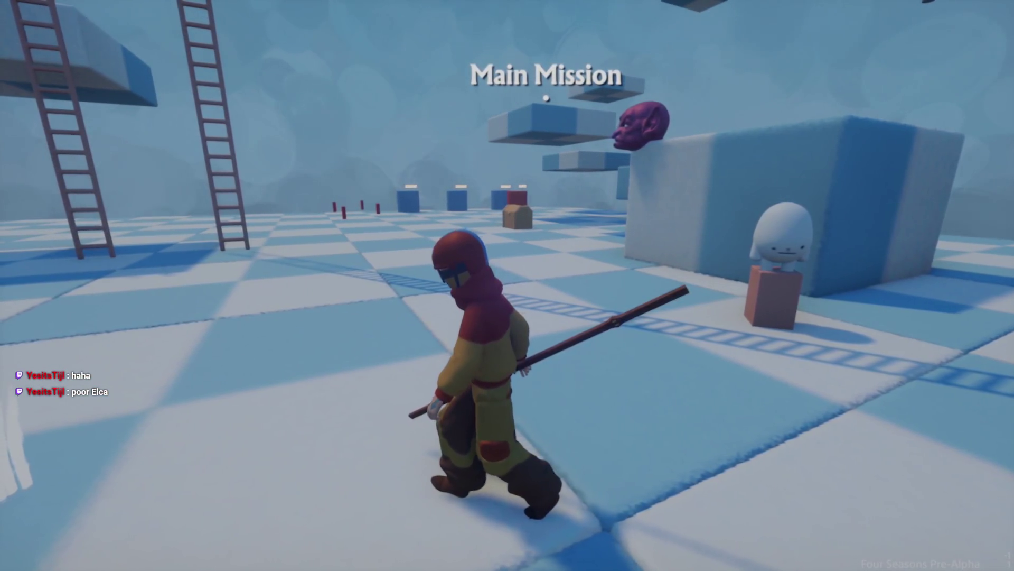
pyautogui.press('s')
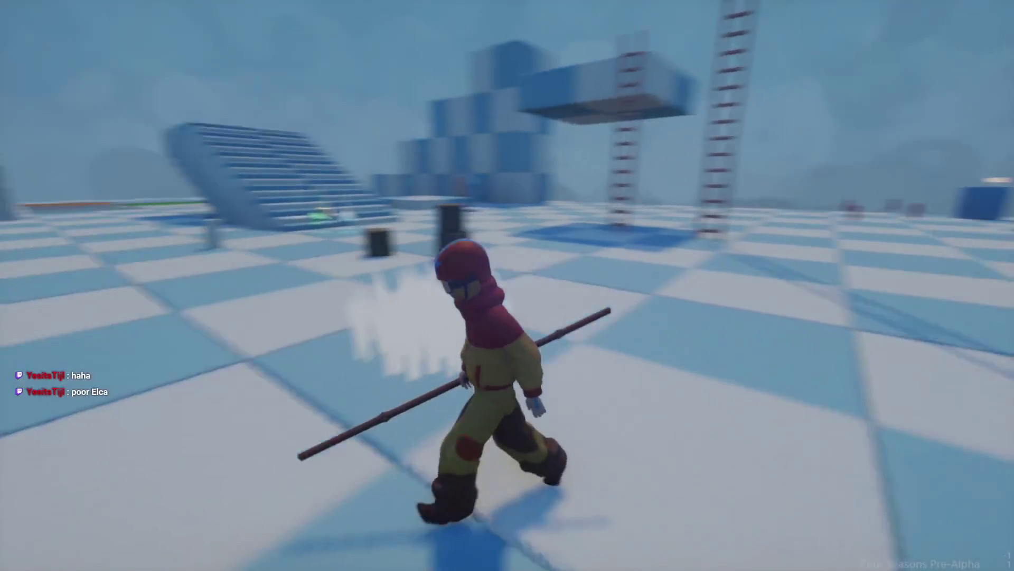
pyautogui.press('w')
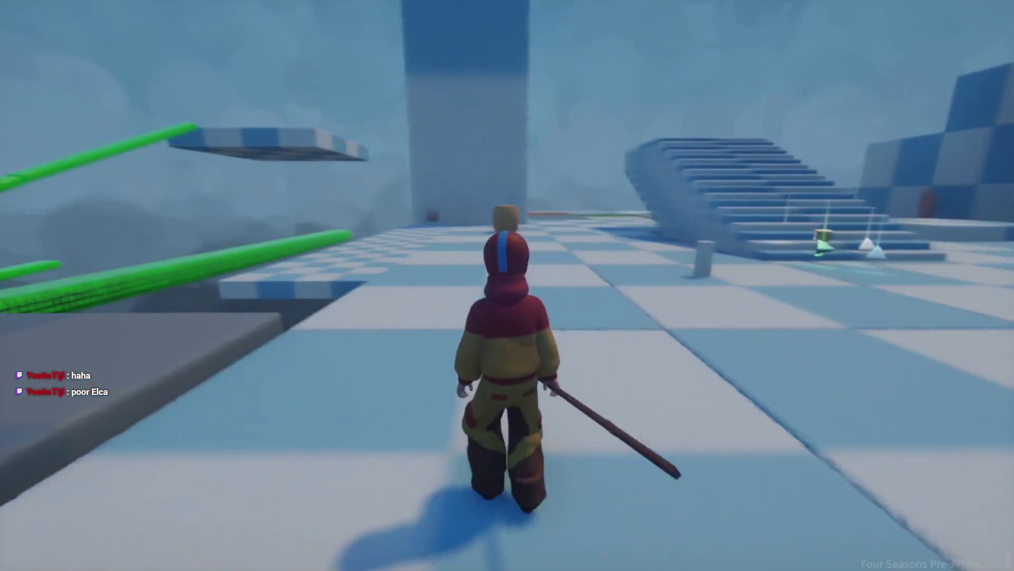
pyautogui.press('s')
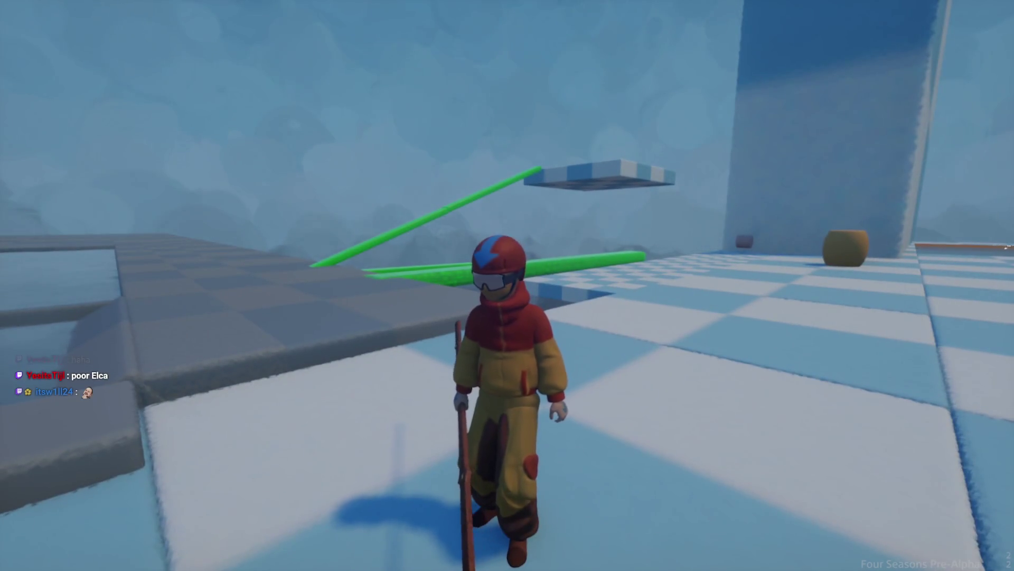
pyautogui.press('w')
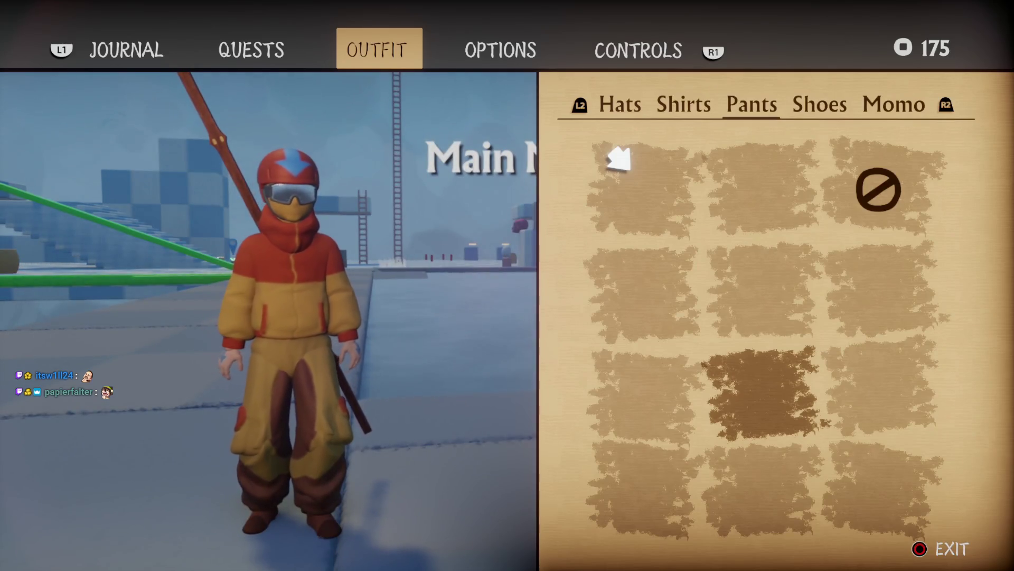
# - Set Aang's pants to the first option, remove his helmet, and give him the red cape
pyautogui.press('Up')
pyautogui.press('Up')
pyautogui.press('Left')
pyautogui.press('e')
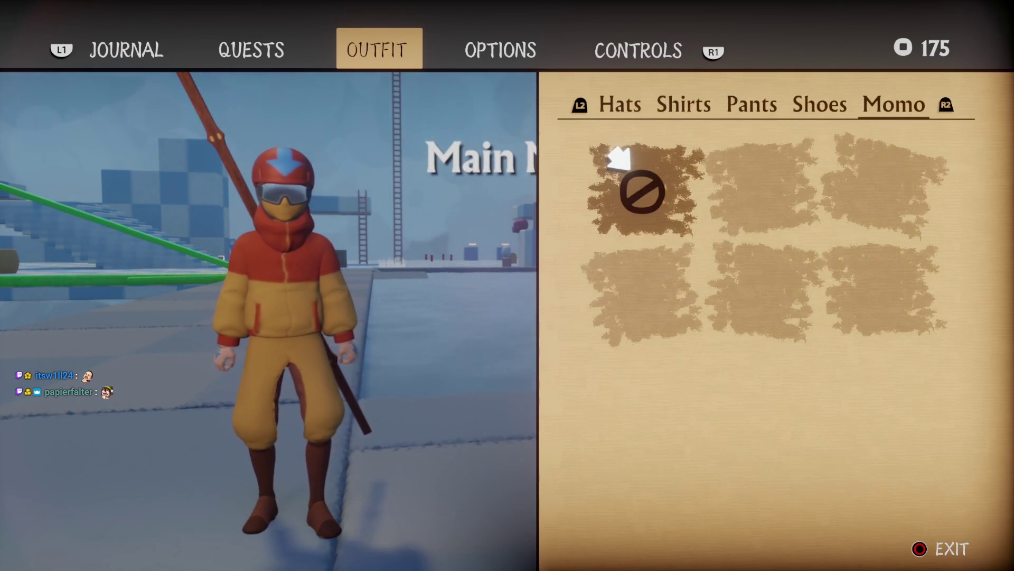
pyautogui.press('e')
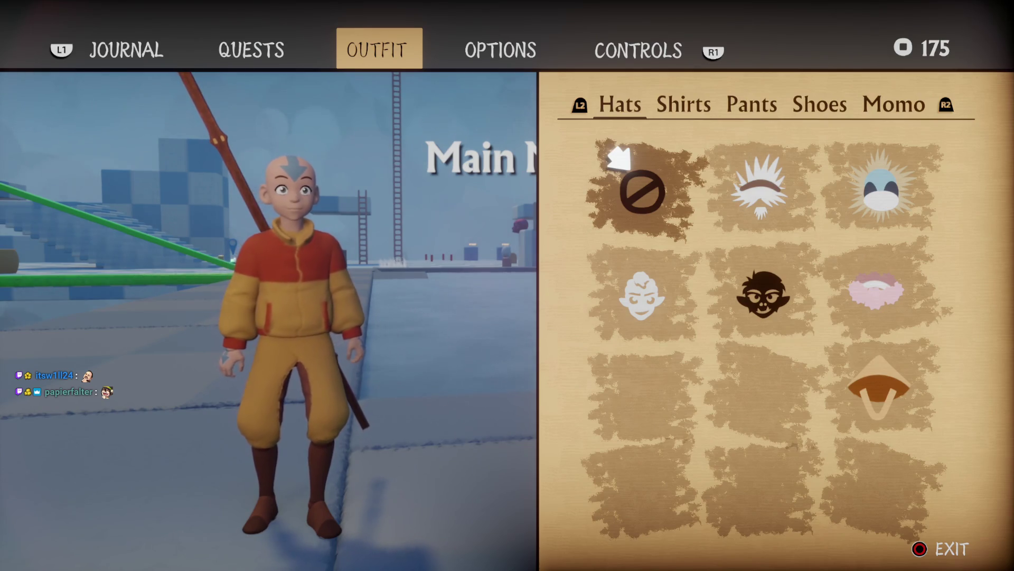
pyautogui.press('e')
pyautogui.press('Up')
pyautogui.press('Left')
pyautogui.press('q')
pyautogui.press('Escape')
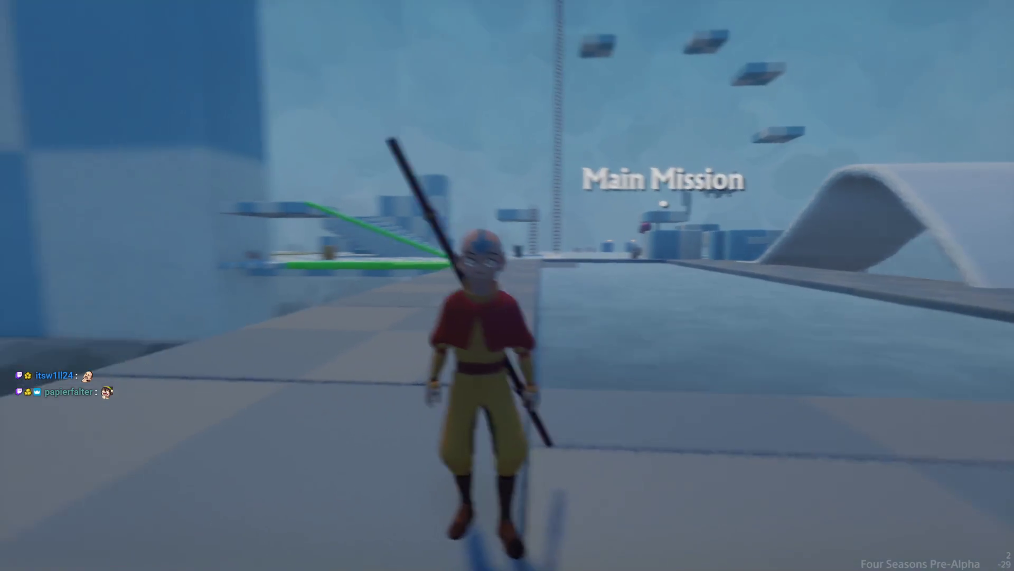
# - Run Aang across the open grey platform, then reopen the Outfit page
pyautogui.press('w')
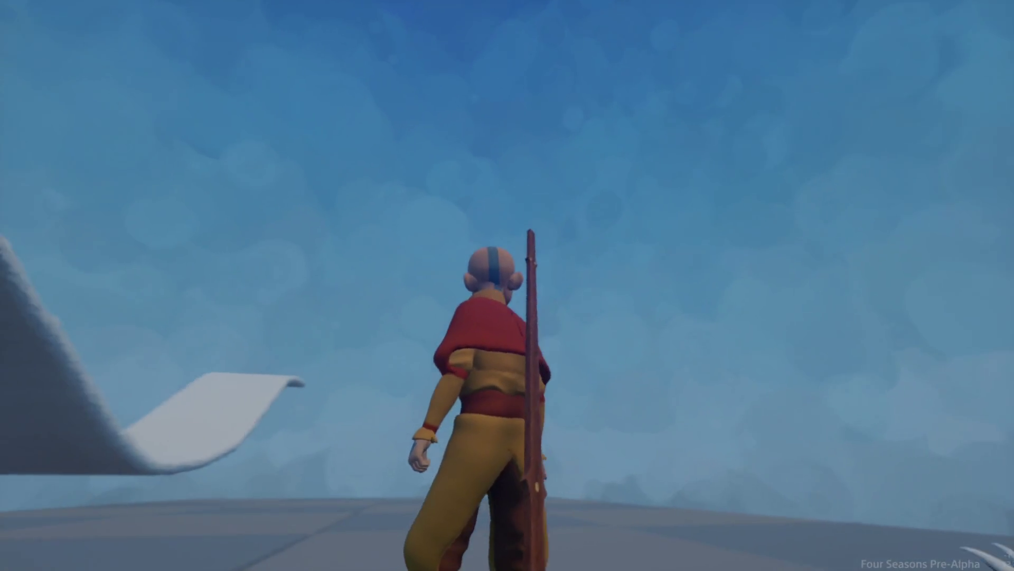
pyautogui.press('w')
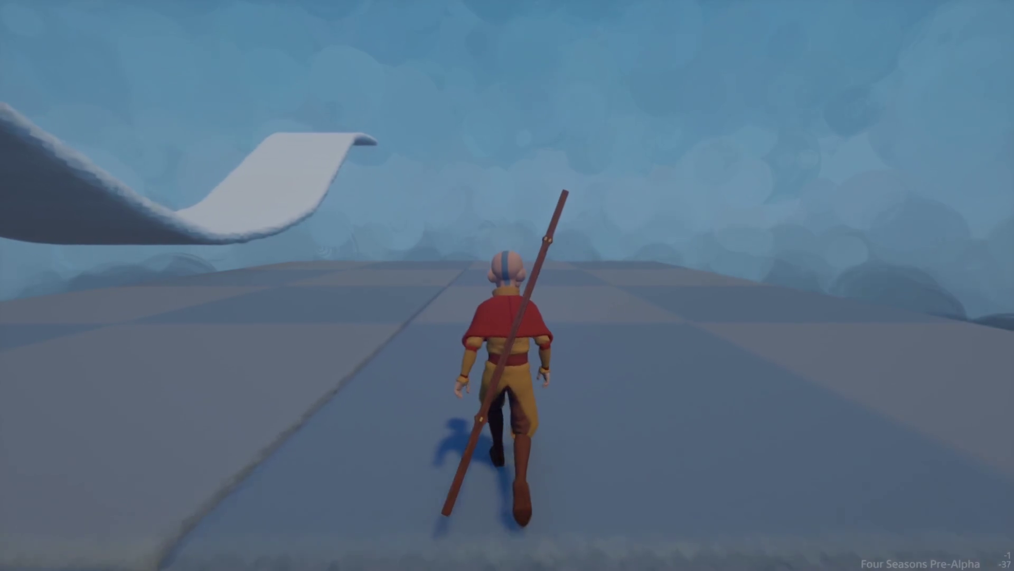
pyautogui.press('shift')
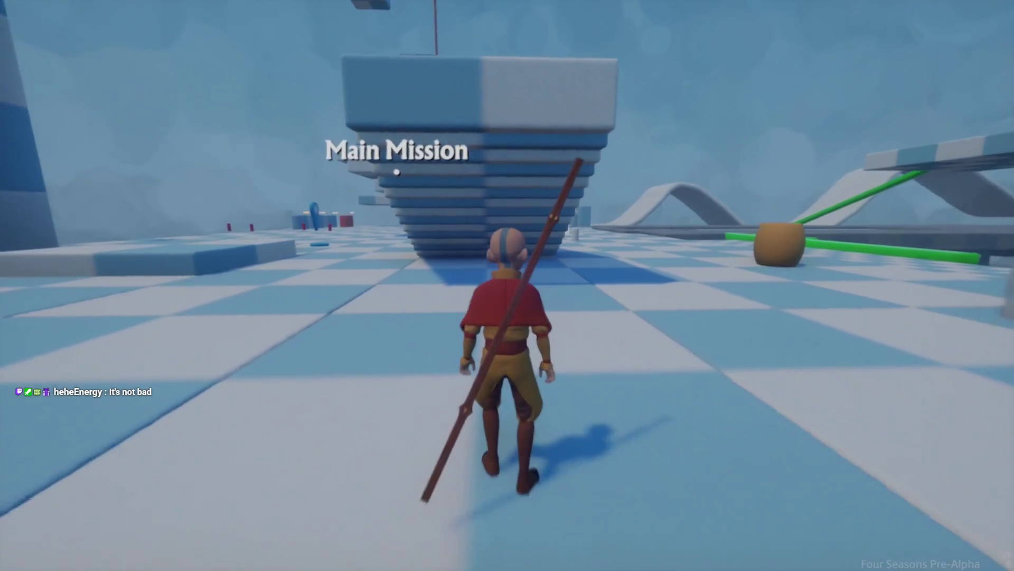
pyautogui.press('Escape')
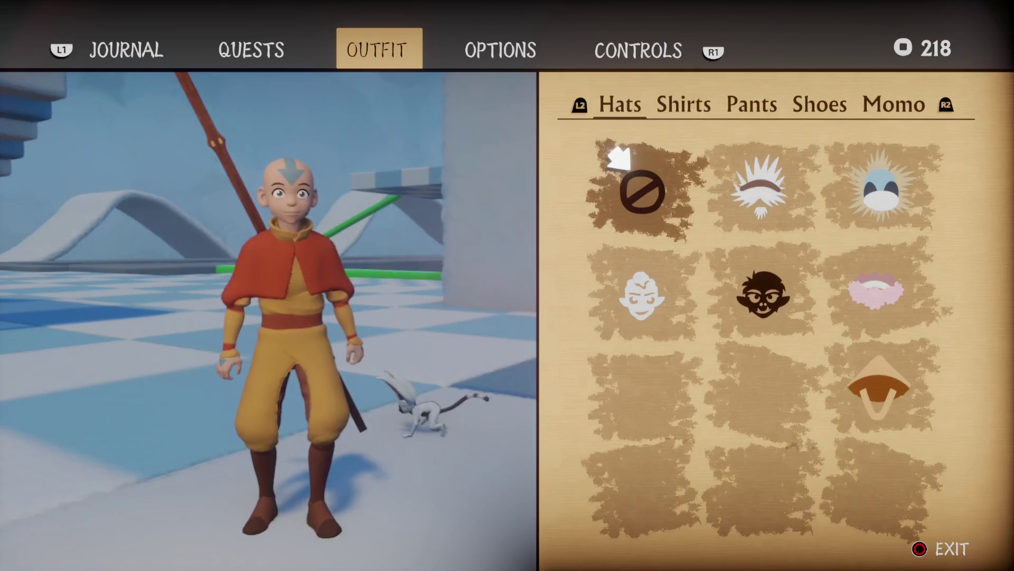
# - Open photo mode, tilt the camera roll to 7, then reset it and go to the poses settings
pyautogui.press('p')
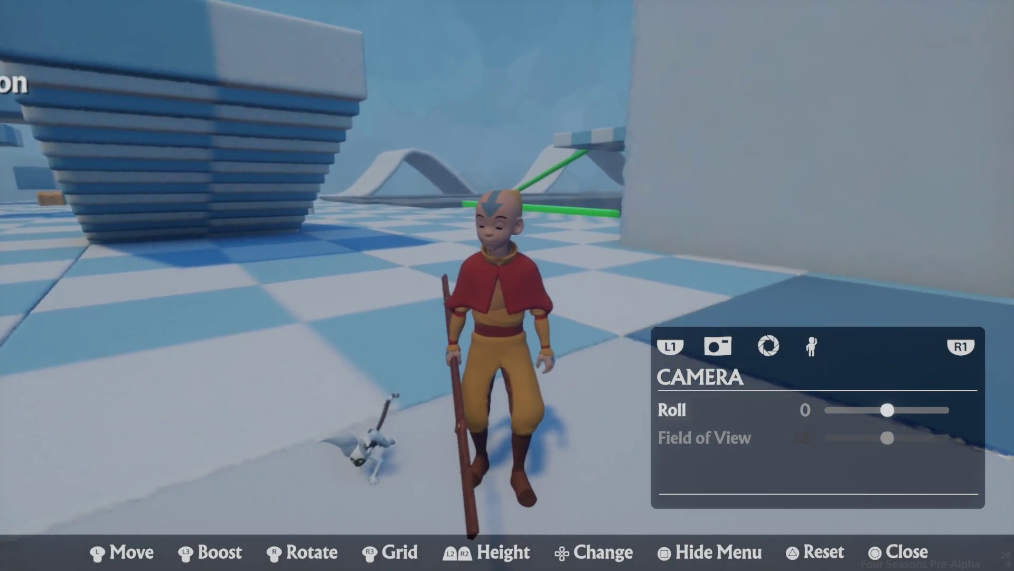
pyautogui.press('Right')
pyautogui.press('Right')
pyautogui.press('Right')
pyautogui.press('Escape')
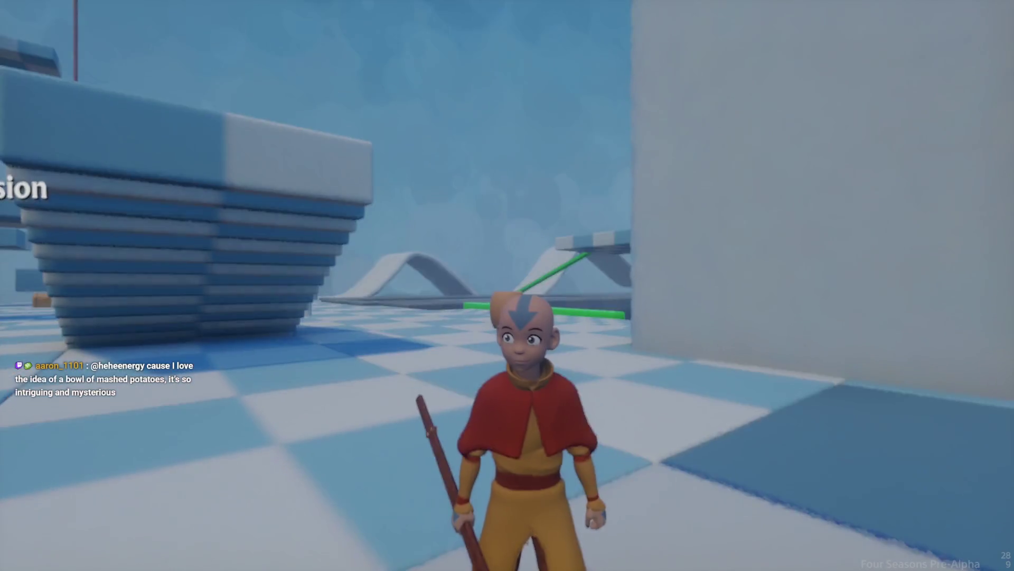
pyautogui.press('p')
pyautogui.press('q')
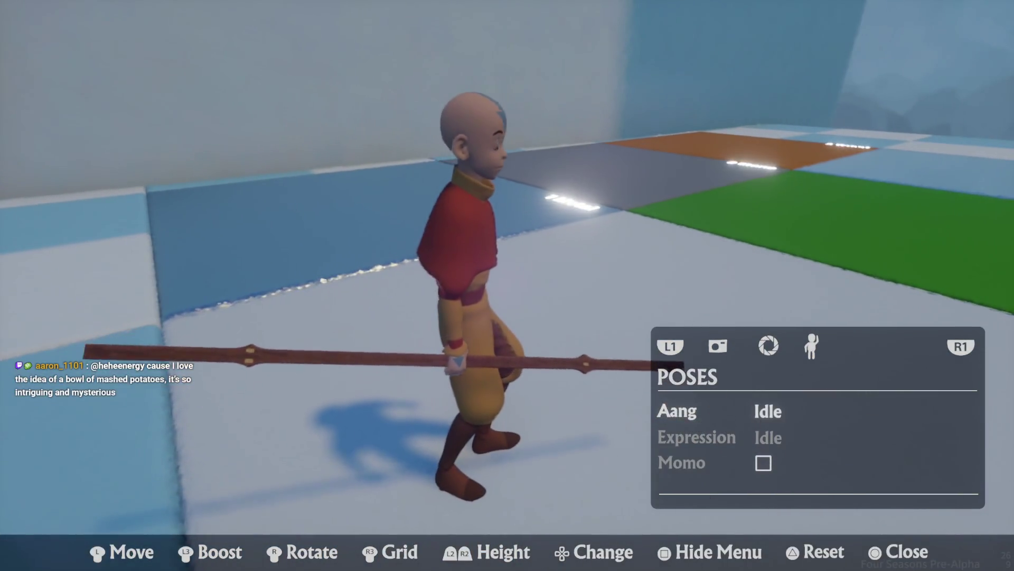
# - Set Aang's pose to Staff after trying Meditate and other poses
pyautogui.press('Up')
pyautogui.press('Up')
pyautogui.press('Right')
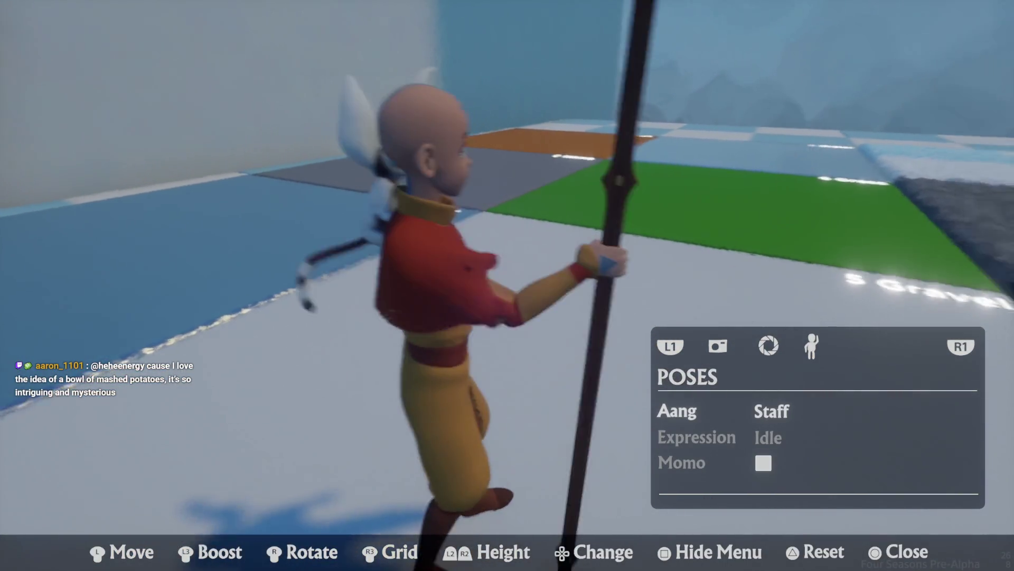
pyautogui.press('Right')
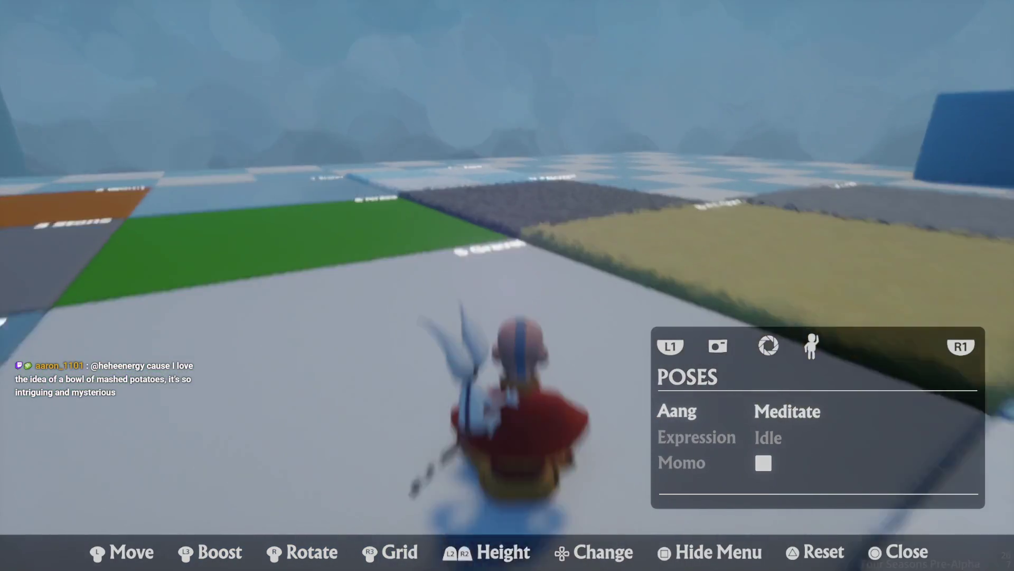
pyautogui.press('Left')
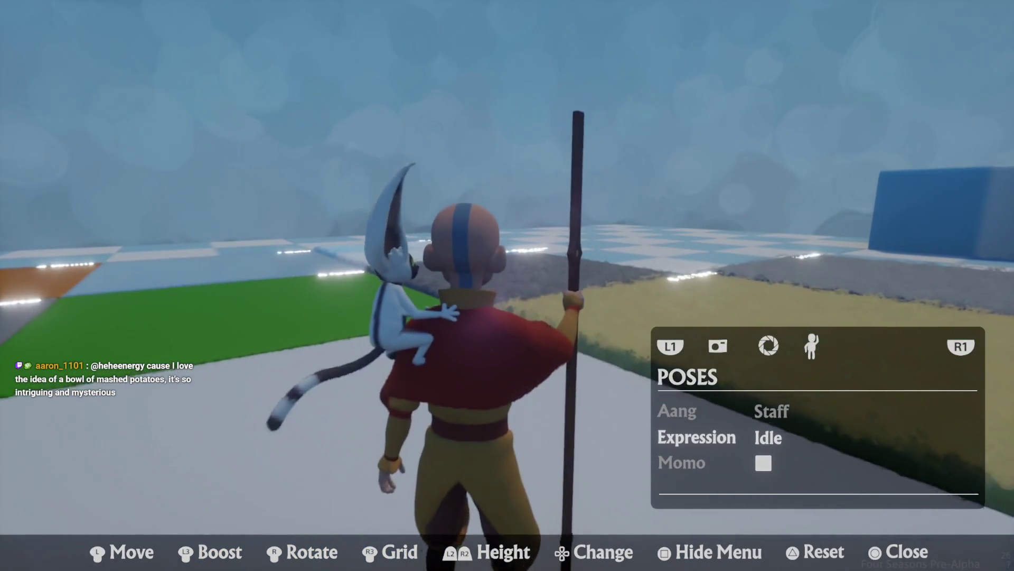
pyautogui.press('Right')
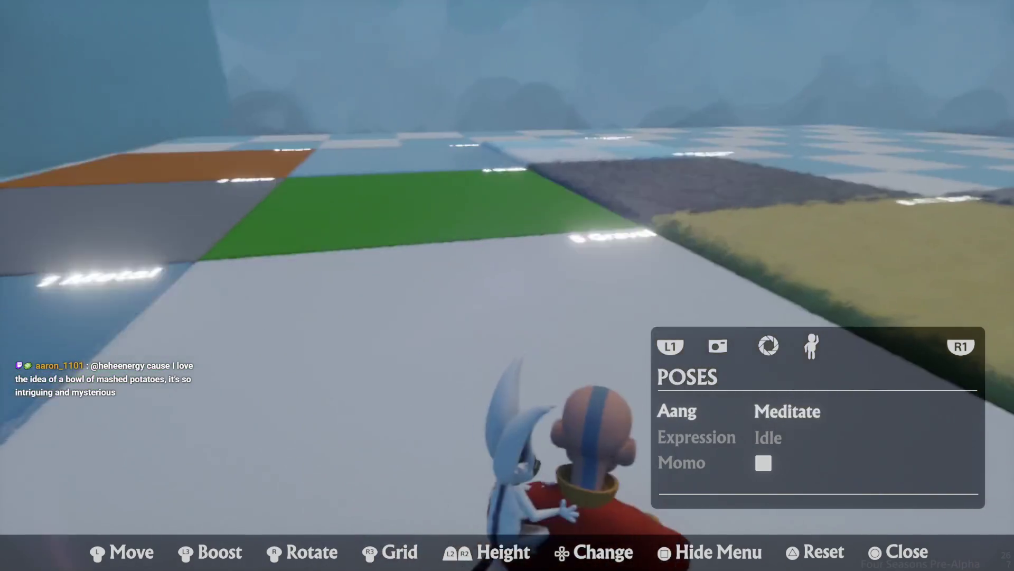
pyautogui.press('Right')
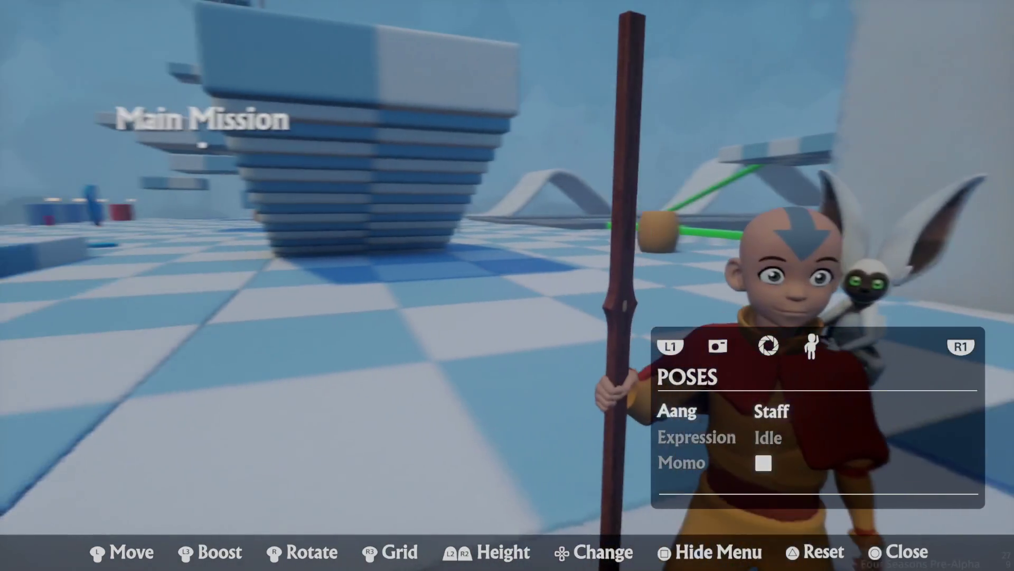
# - Give Aang a Happy expression, keep the Staff pose, and leave photo mode
pyautogui.press('Down')
pyautogui.press('Right')
pyautogui.press('Right')
pyautogui.press('pageup')
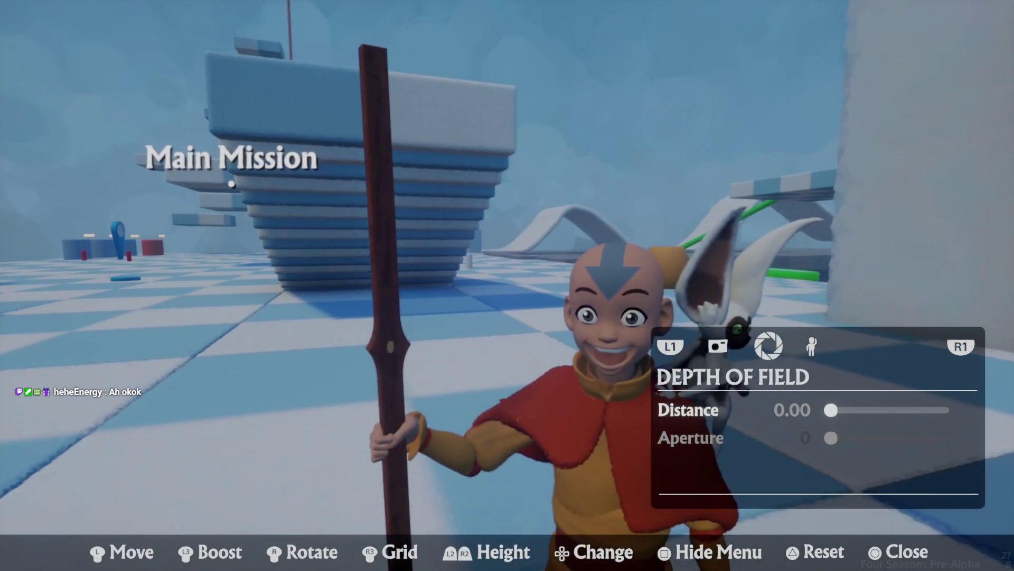
pyautogui.press('pagedown')
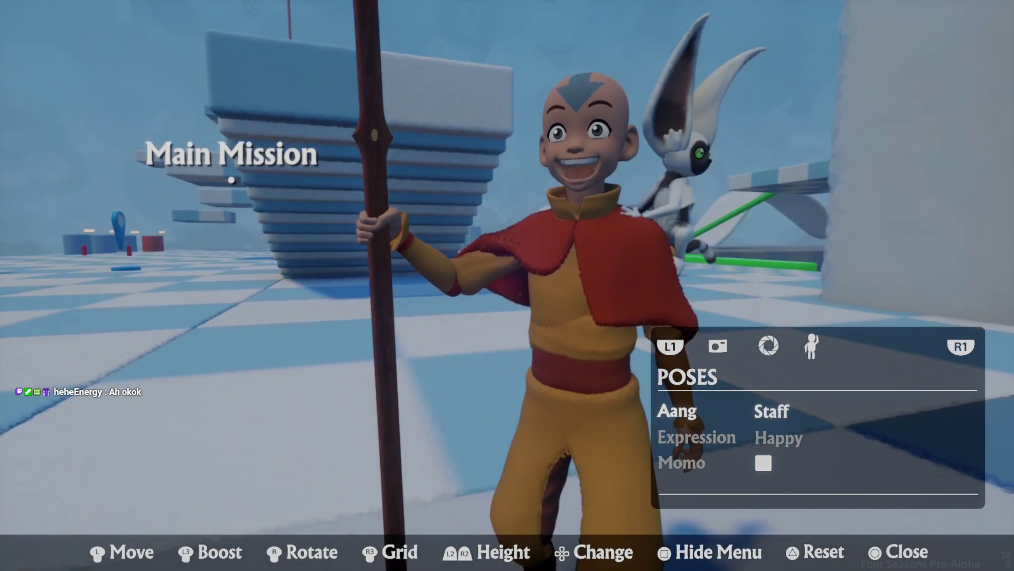
pyautogui.press('Right')
pyautogui.press('Left')
pyautogui.press('Left')
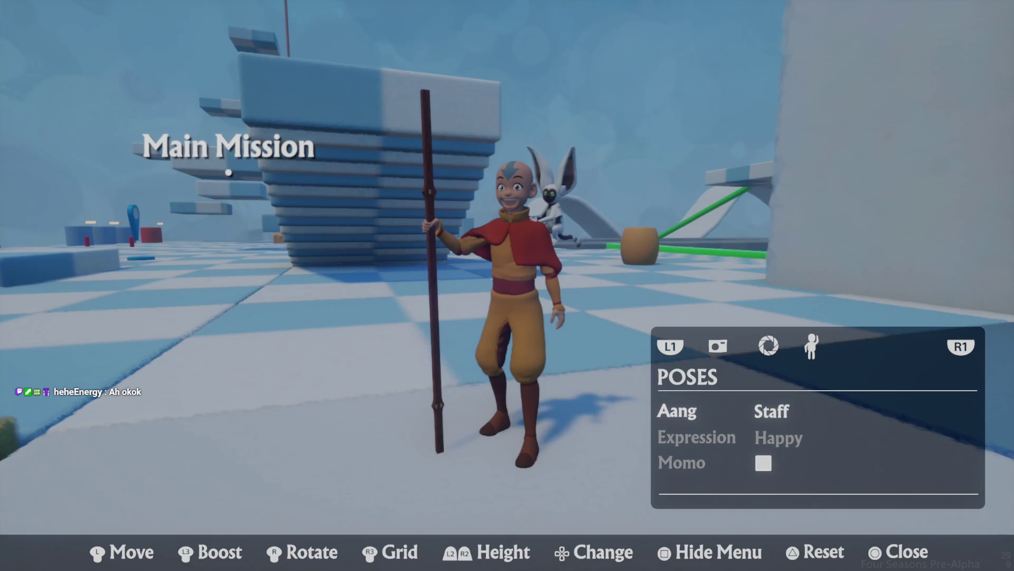
pyautogui.press('Escape')
# - Leap on an air ball, run through the pickups, and sprint into an air-sphere blast
pyautogui.press('space')
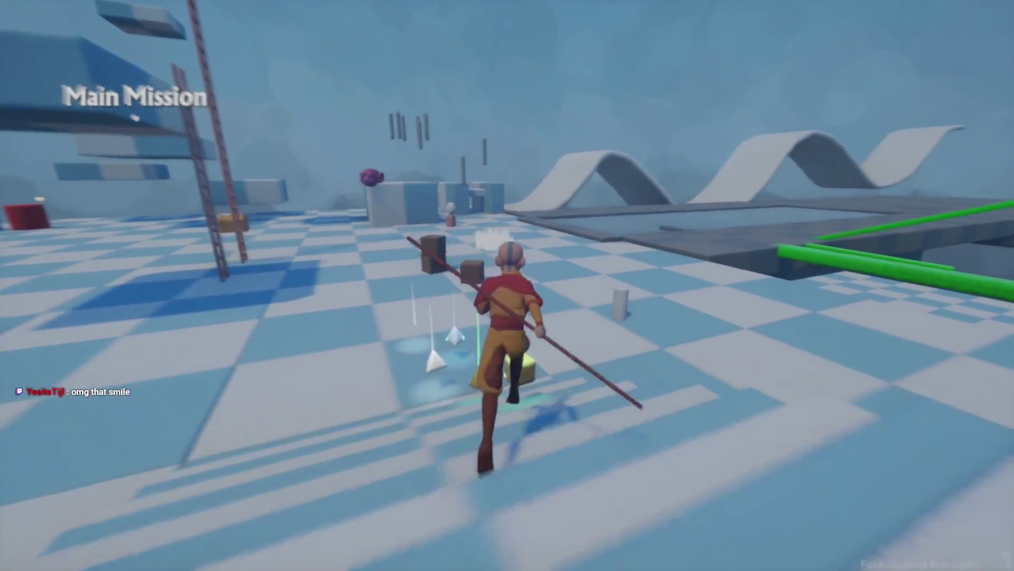
pyautogui.press('w')
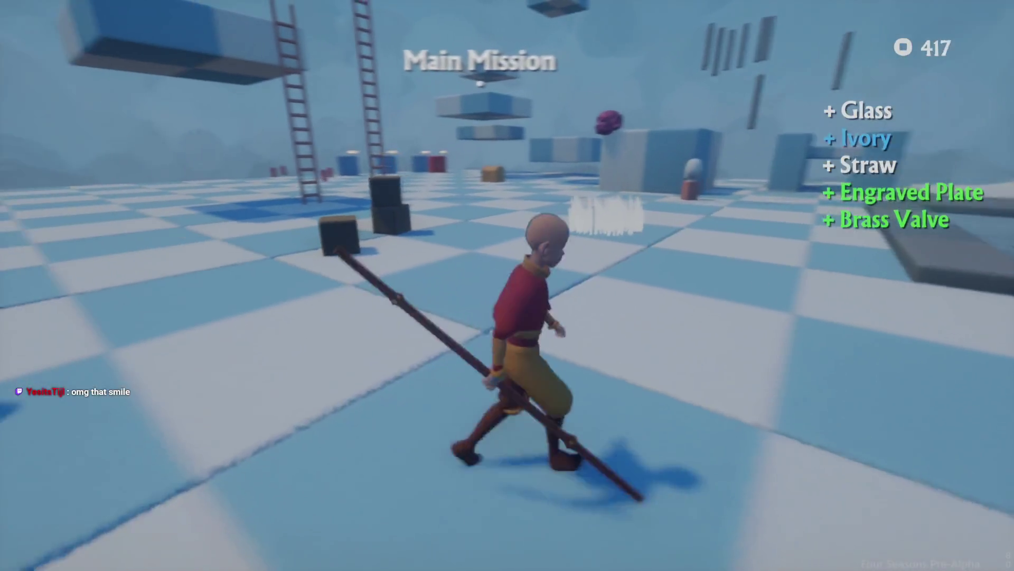
pyautogui.press('w')
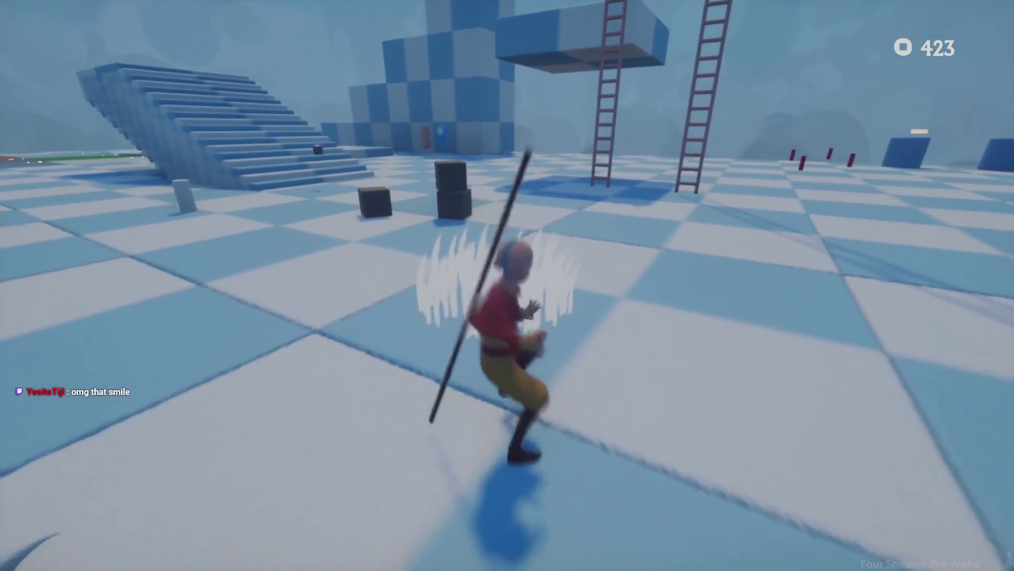
pyautogui.press('shift')
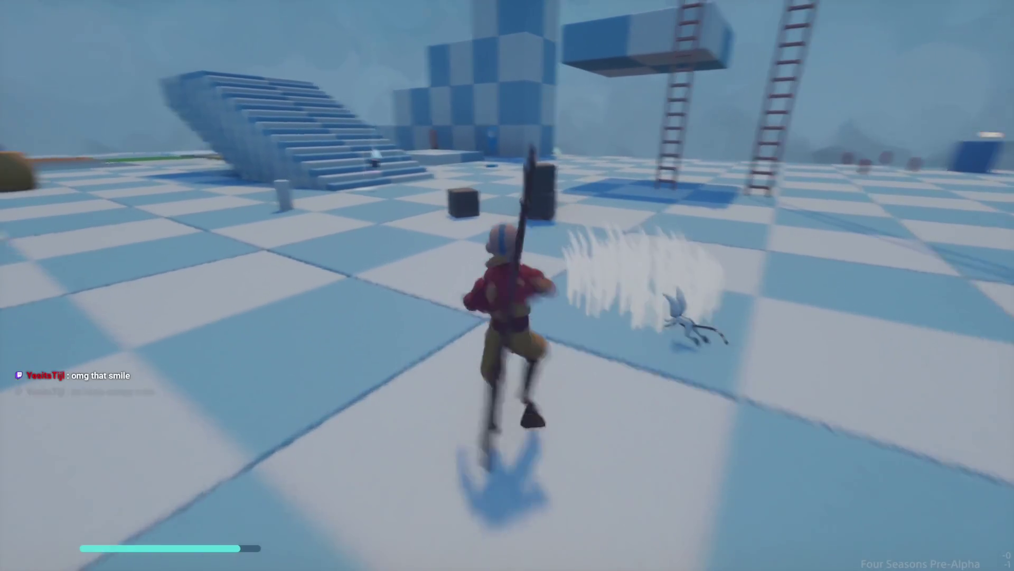
pyautogui.press('e')
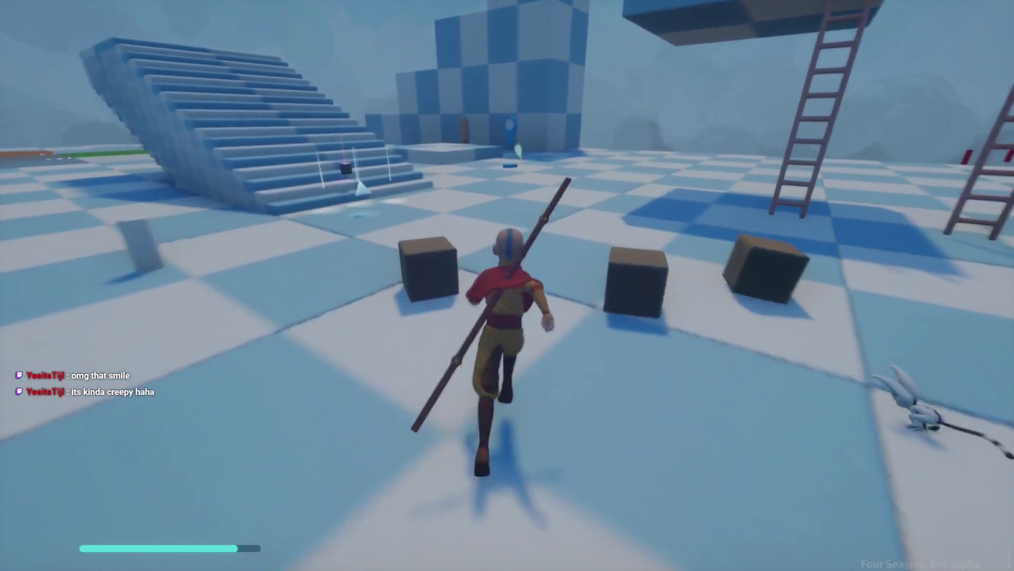
# - Jump and air-dash Aang past the crates toward the far structures
pyautogui.press('w')
pyautogui.press('w')
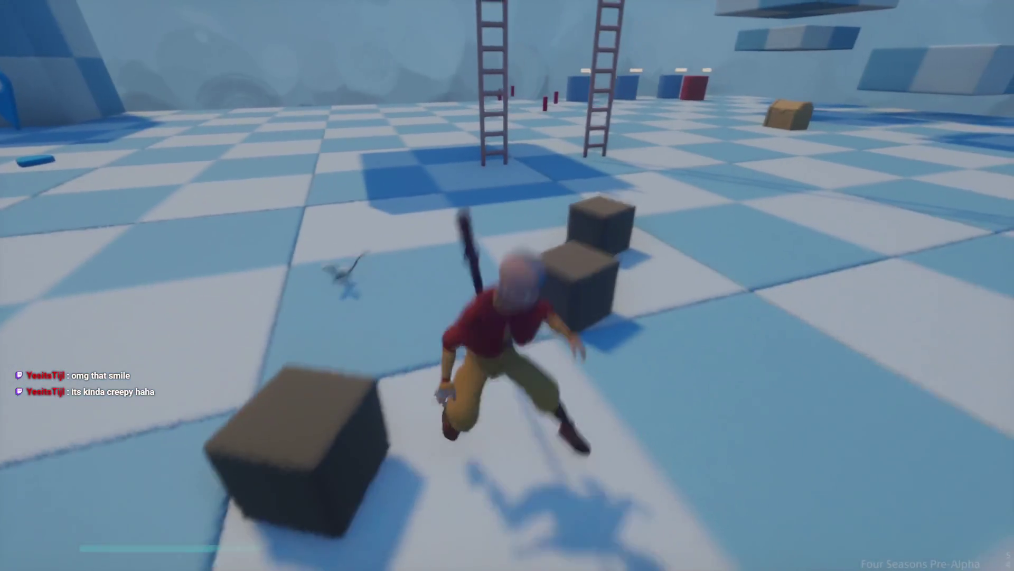
pyautogui.press('space')
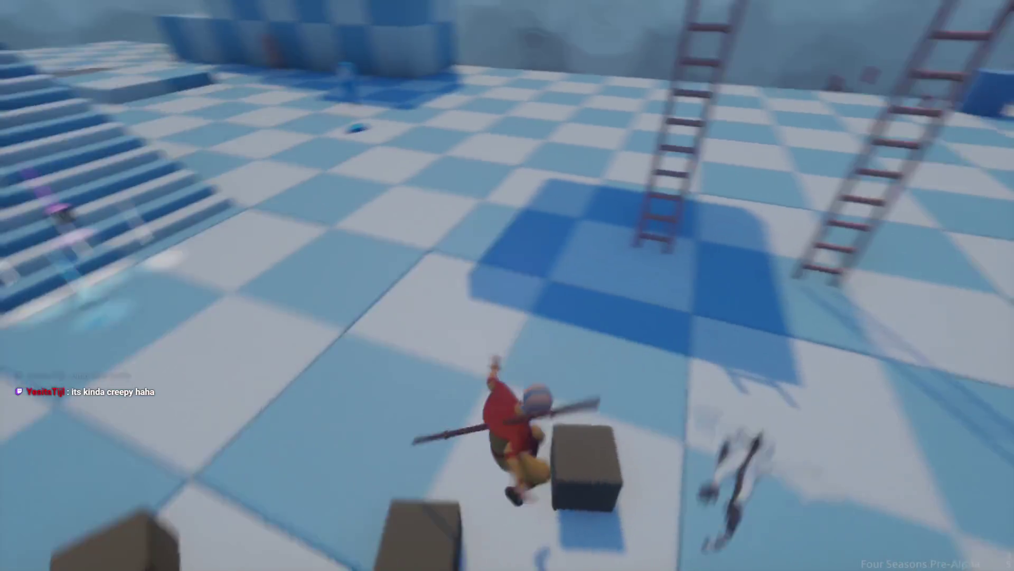
pyautogui.press('shift')
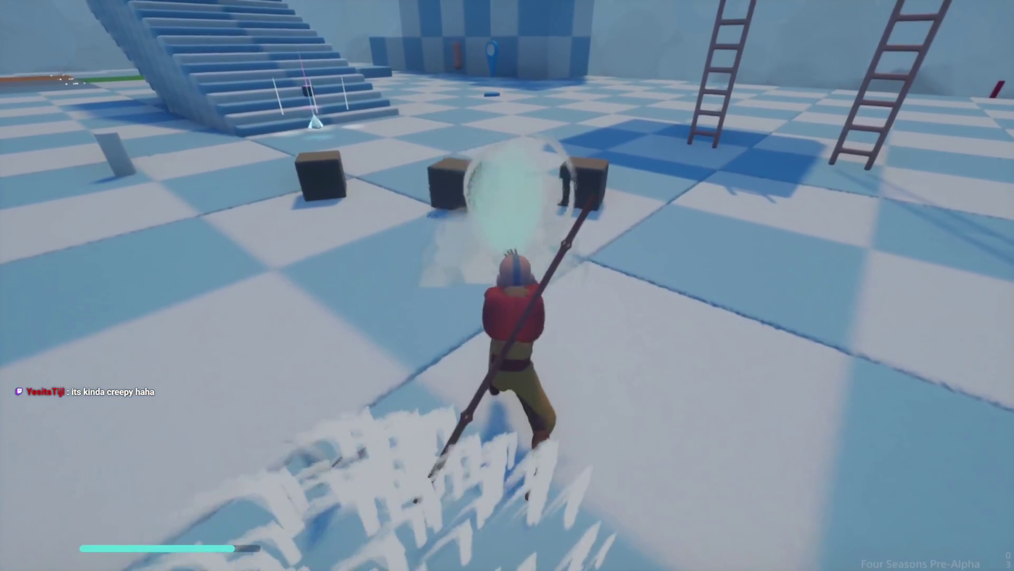
pyautogui.press('w')
pyautogui.press('w')
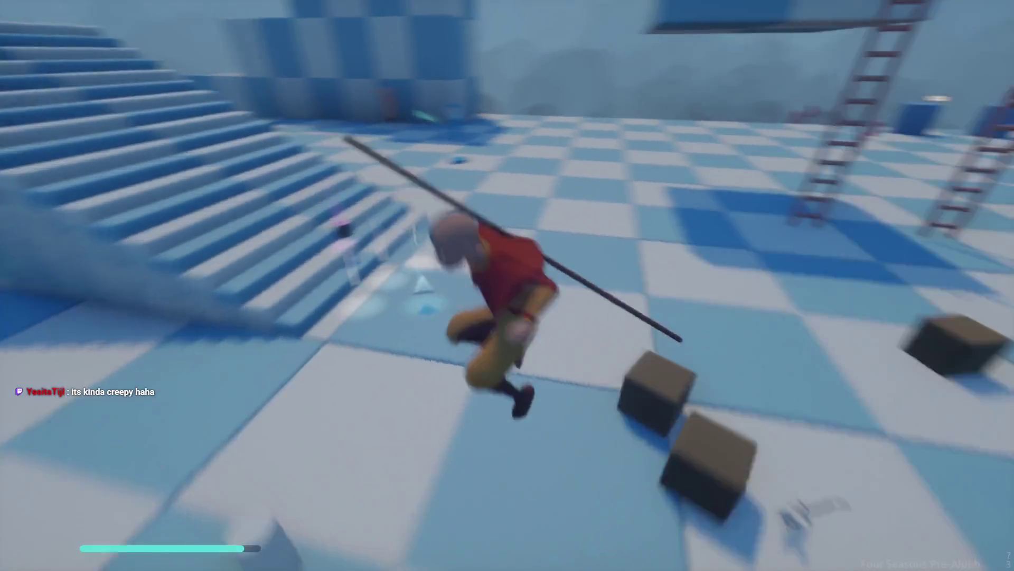
pyautogui.press('shift')
pyautogui.press('w')
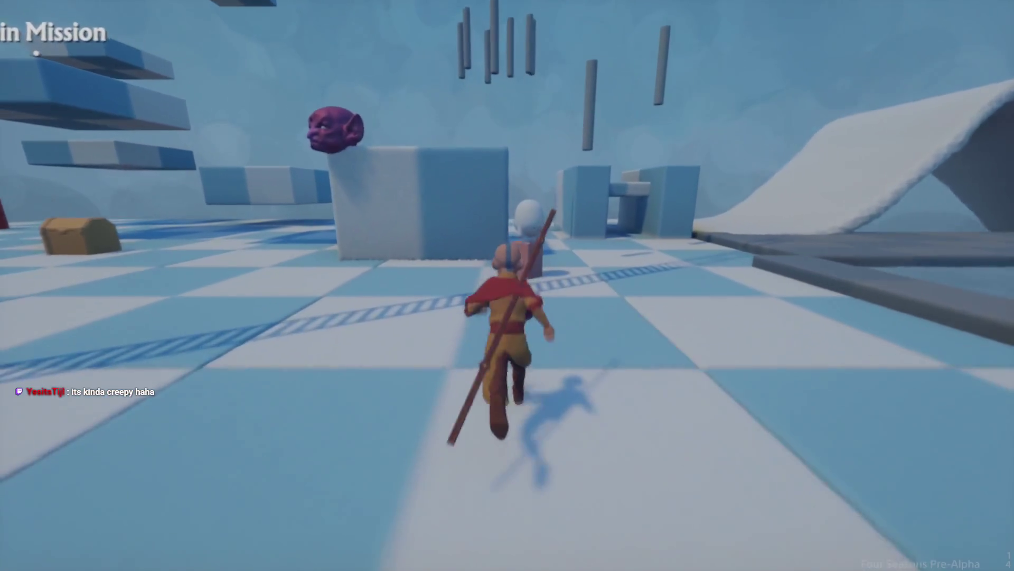
pyautogui.press('w')
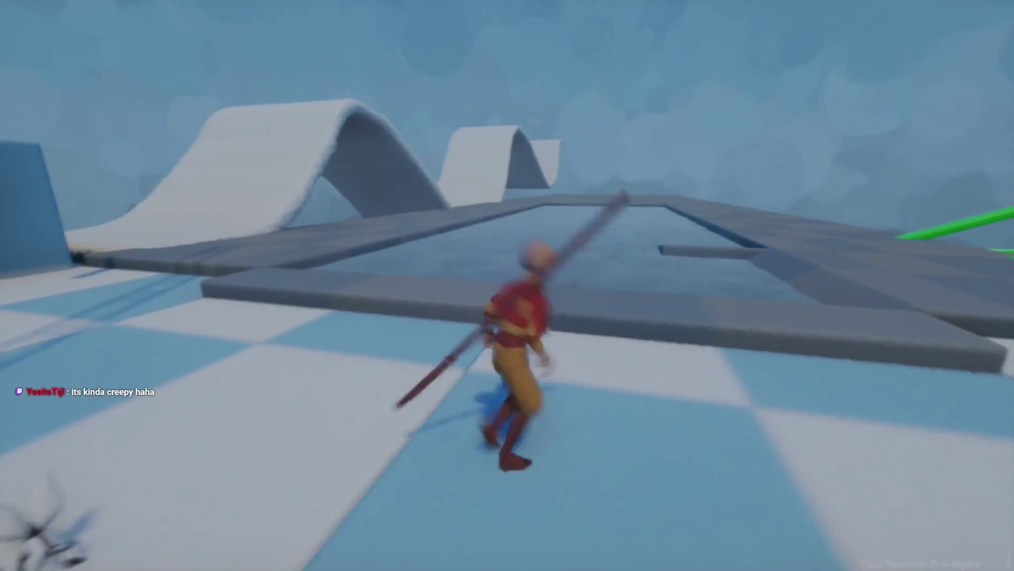
# - Enter edit mode from the pause menu, then bring up the Journal page
pyautogui.press('Escape')
pyautogui.click(287, 397)
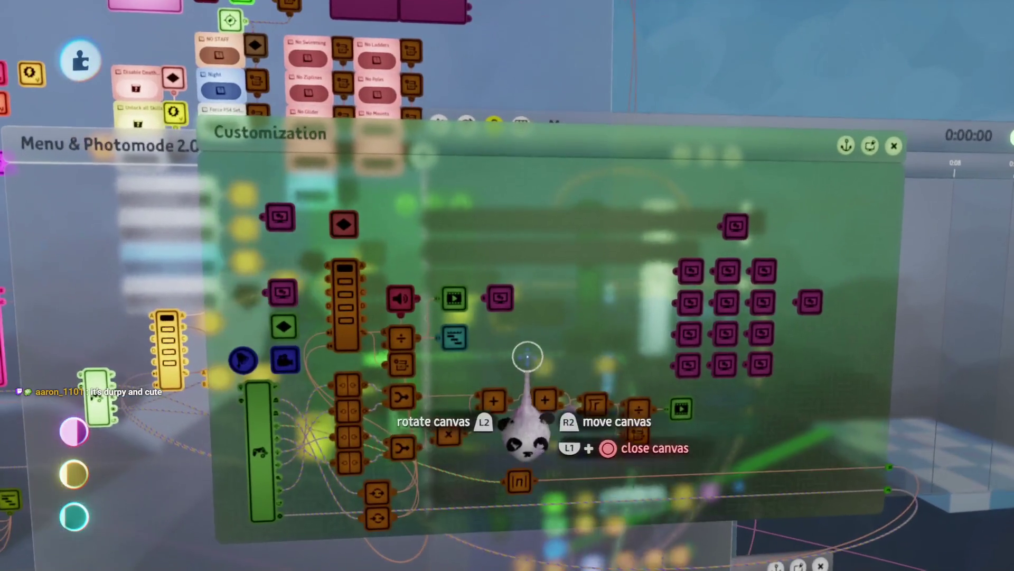
pyautogui.press('Escape')
# - Check Aang's Journal and Outfit pages in play, then pause and switch to edit mode
pyautogui.click(281, 400)
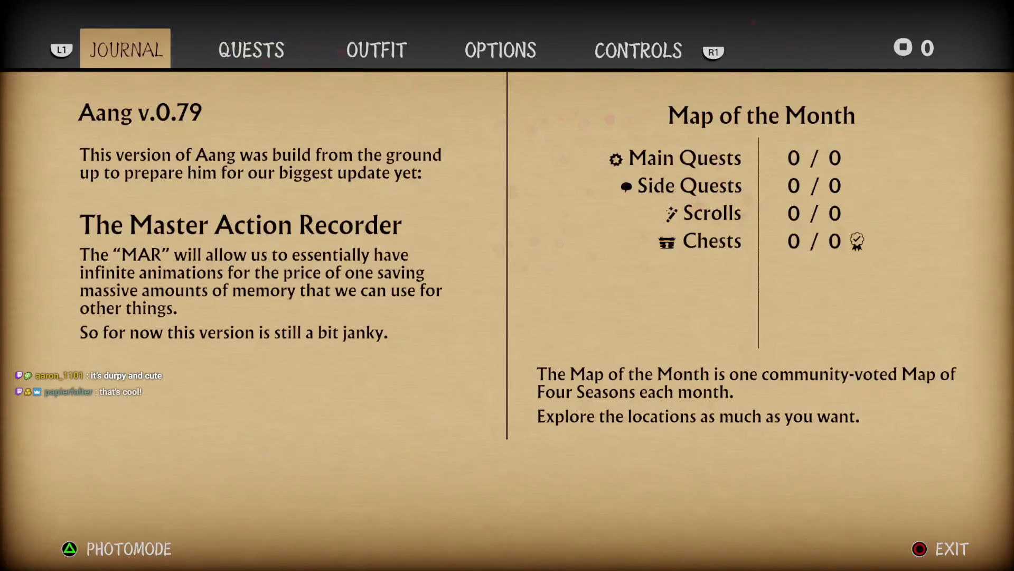
pyautogui.press('Tab')
pyautogui.press('Tab')
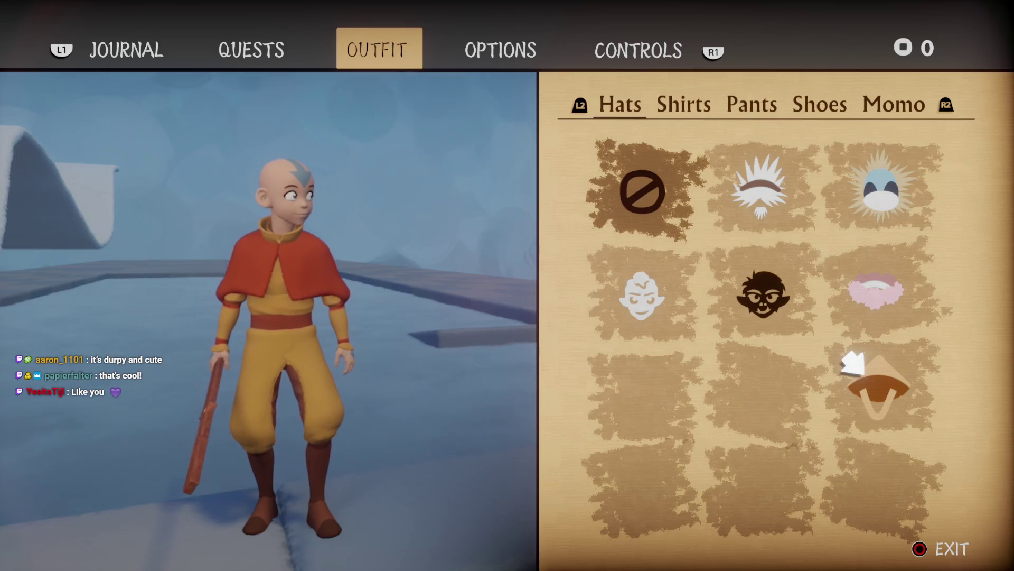
pyautogui.press('Escape')
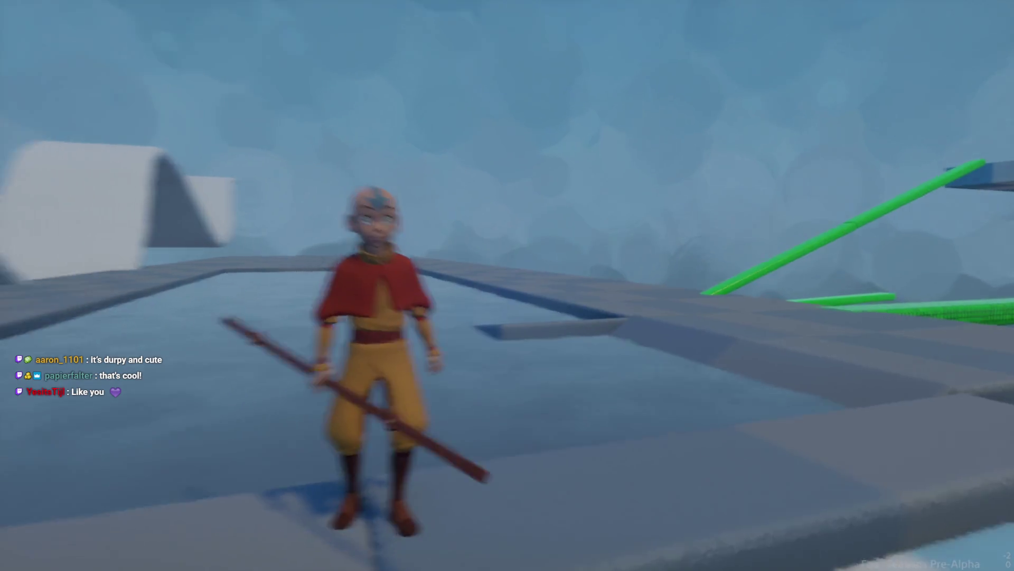
pyautogui.press('Escape')
pyautogui.click(246, 399)
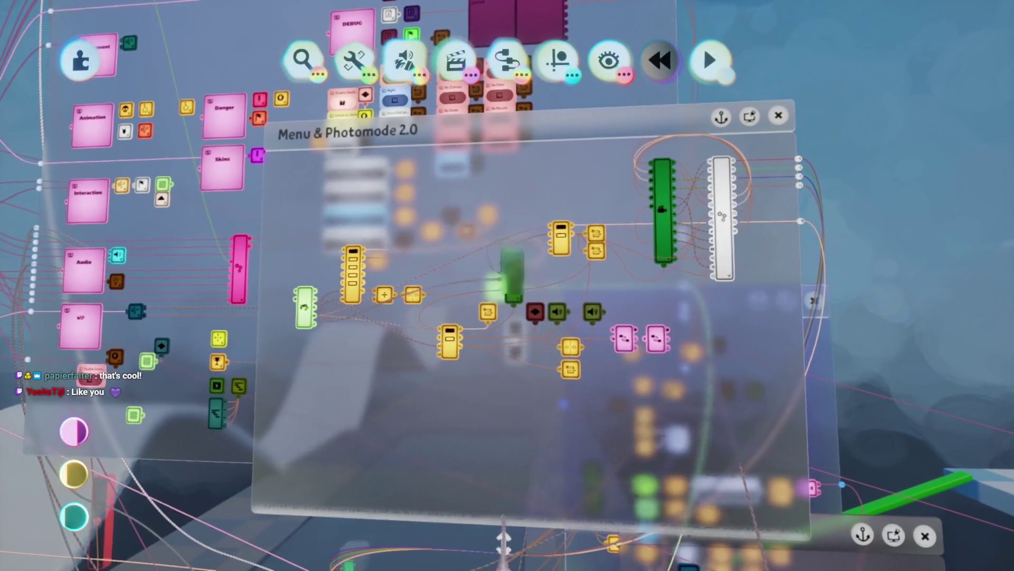
# - Survey the Logic destroyer chips, then close them and open the State Machine's Death microchip
pyautogui.moveTo(496, 369)
pyautogui.mouseDown()
pyautogui.moveTo(510, 507)
pyautogui.moveTo(516, 430)
pyautogui.moveTo(506, 342)
pyautogui.moveTo(505, 355)
pyautogui.moveTo(431, 245)
pyautogui.moveTo(483, 446)
pyautogui.moveTo(489, 439)
pyautogui.mouseUp()
pyautogui.moveTo(493, 367)
pyautogui.mouseDown()
pyautogui.moveTo(502, 453)
pyautogui.moveTo(421, 260)
pyautogui.moveTo(423, 238)
pyautogui.mouseUp()
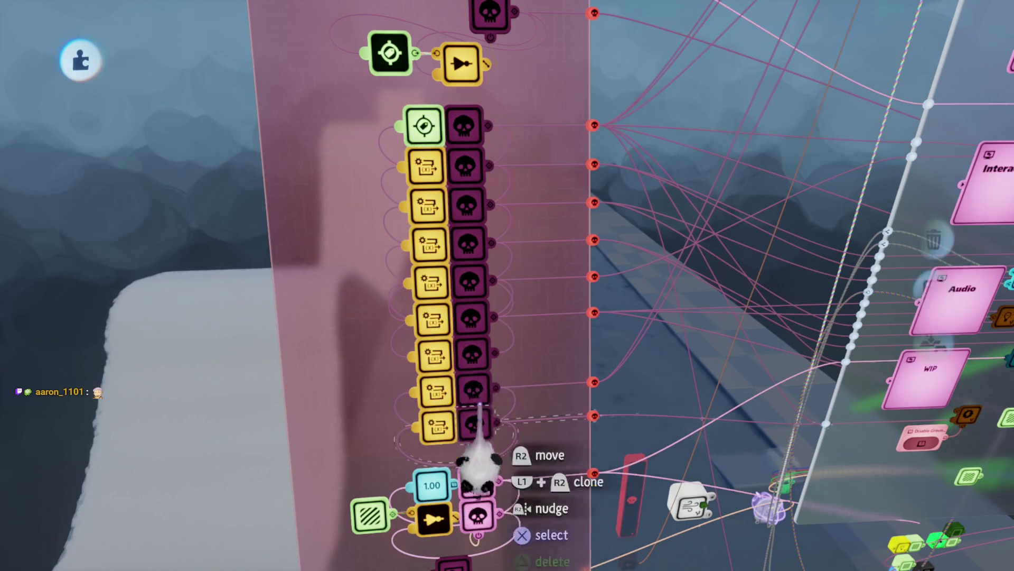
pyautogui.moveTo(494, 350)
pyautogui.mouseDown()
pyautogui.moveTo(502, 423)
pyautogui.moveTo(496, 322)
pyautogui.mouseUp()
pyautogui.moveTo(498, 244); pyautogui.dragTo(521, 364)
pyautogui.moveTo(521, 414)
pyautogui.mouseDown()
pyautogui.moveTo(486, 391)
pyautogui.moveTo(501, 349)
pyautogui.moveTo(510, 392)
pyautogui.moveTo(485, 350)
pyautogui.moveTo(475, 373)
pyautogui.moveTo(503, 429)
pyautogui.moveTo(509, 415)
pyautogui.moveTo(500, 420)
pyautogui.moveTo(437, 371)
pyautogui.moveTo(449, 293)
pyautogui.mouseUp()
pyautogui.moveTo(459, 563); pyautogui.dragTo(415, 402)
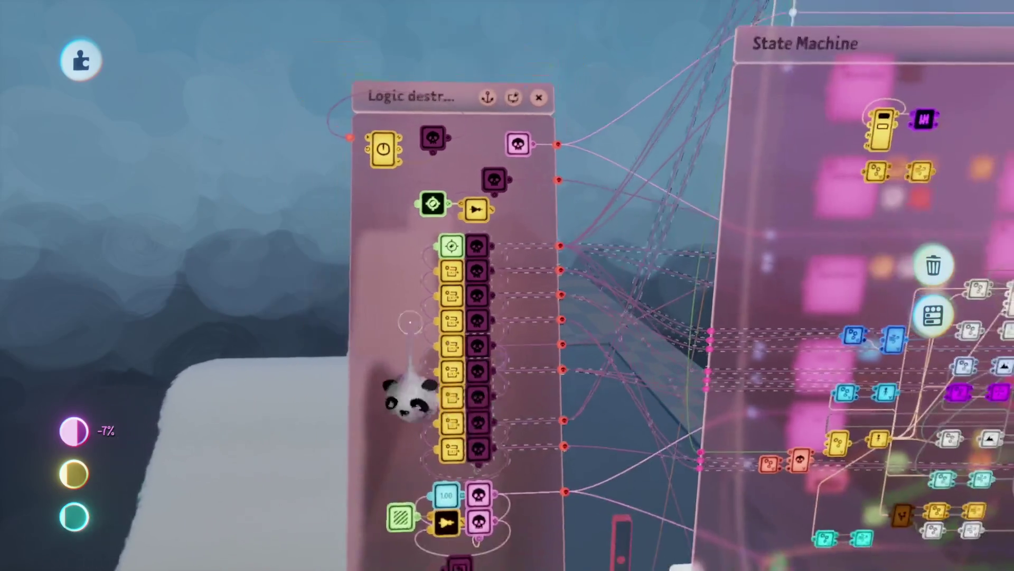
pyautogui.press('Escape')
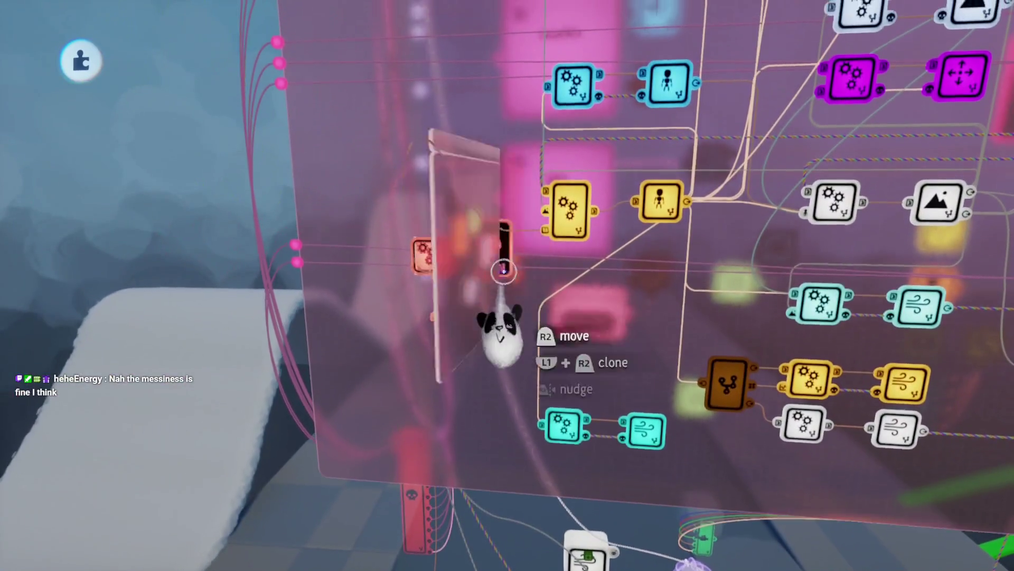
pyautogui.click(503, 271)
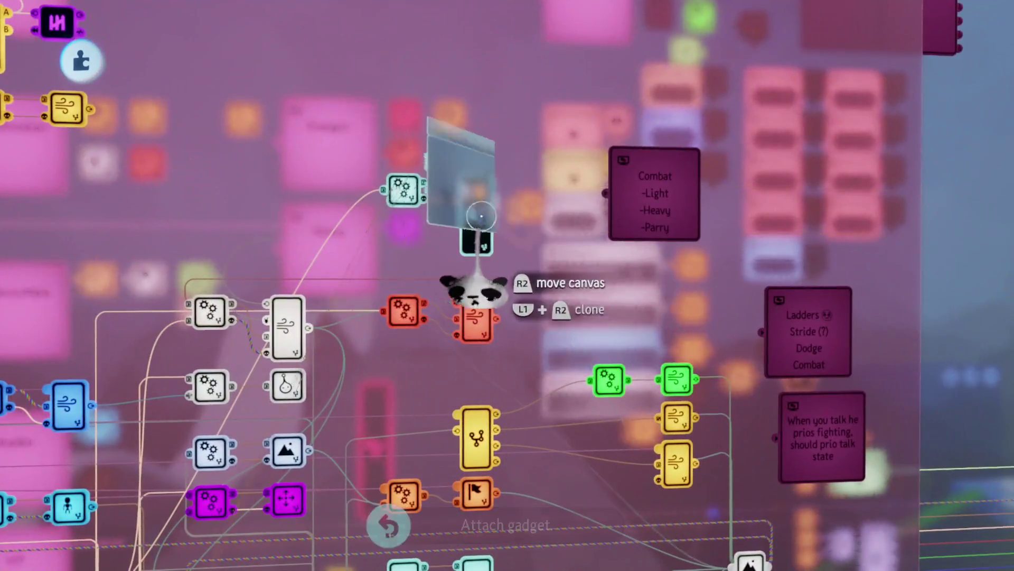
# - Attach a wind gadget beside the Conditions chip, then peek inside Conditions and the Death gadget
pyautogui.moveTo(476, 289)
pyautogui.mouseDown()
pyautogui.moveTo(516, 345)
pyautogui.moveTo(520, 227)
pyautogui.mouseUp()
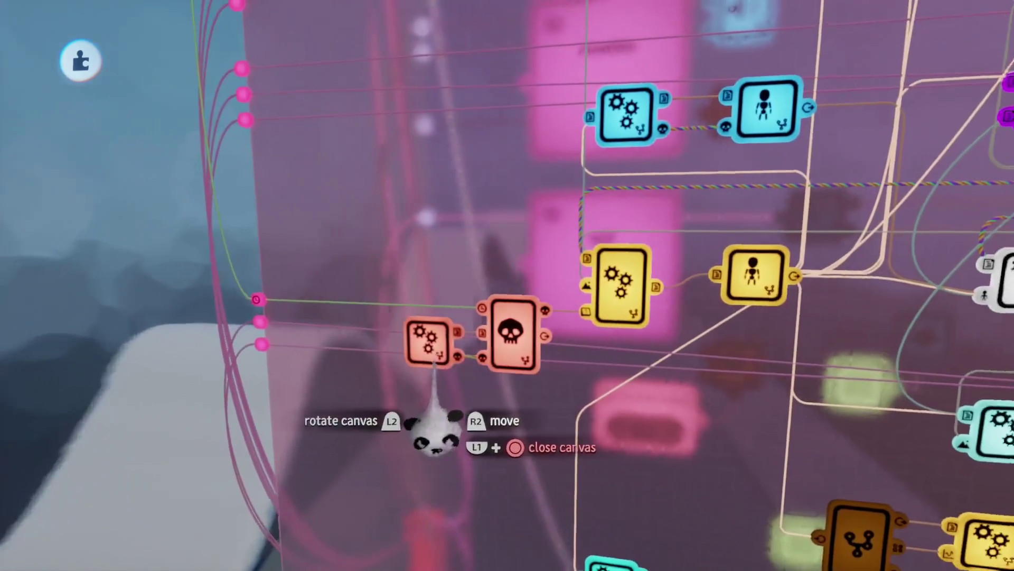
pyautogui.click(434, 340)
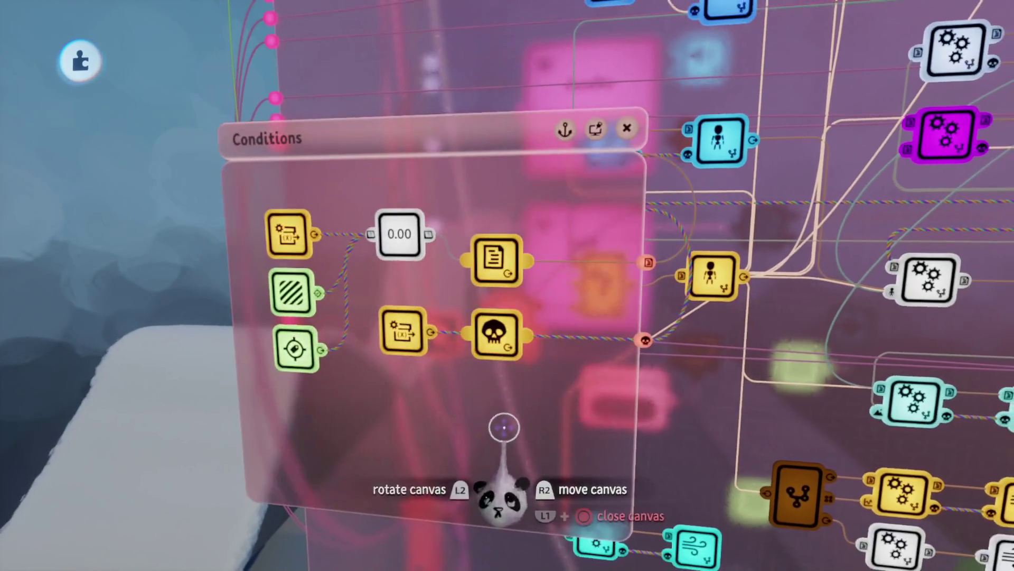
pyautogui.press('Escape')
pyautogui.click(518, 391)
pyautogui.press('Escape')
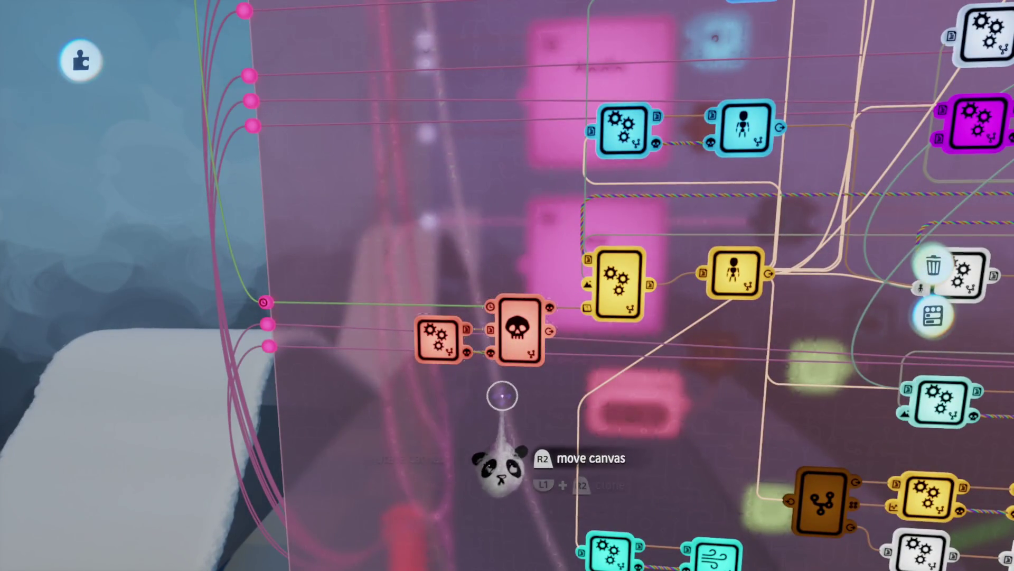
# - Look over the State Machine graph and exit to playtest in Four Seasons
pyautogui.scroll(-10, 502, 397)
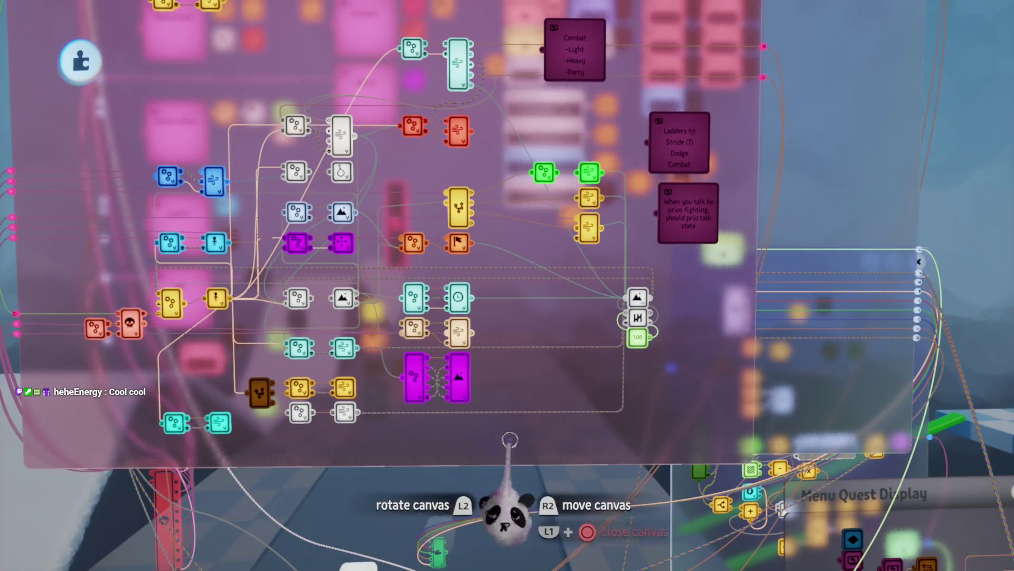
pyautogui.scroll(5, 512, 428)
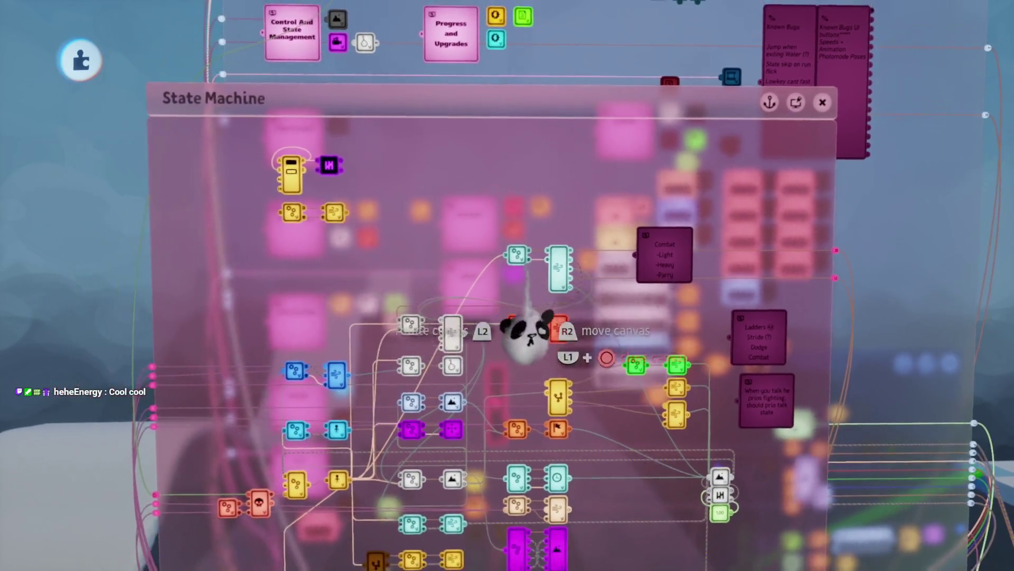
pyautogui.press('Escape')
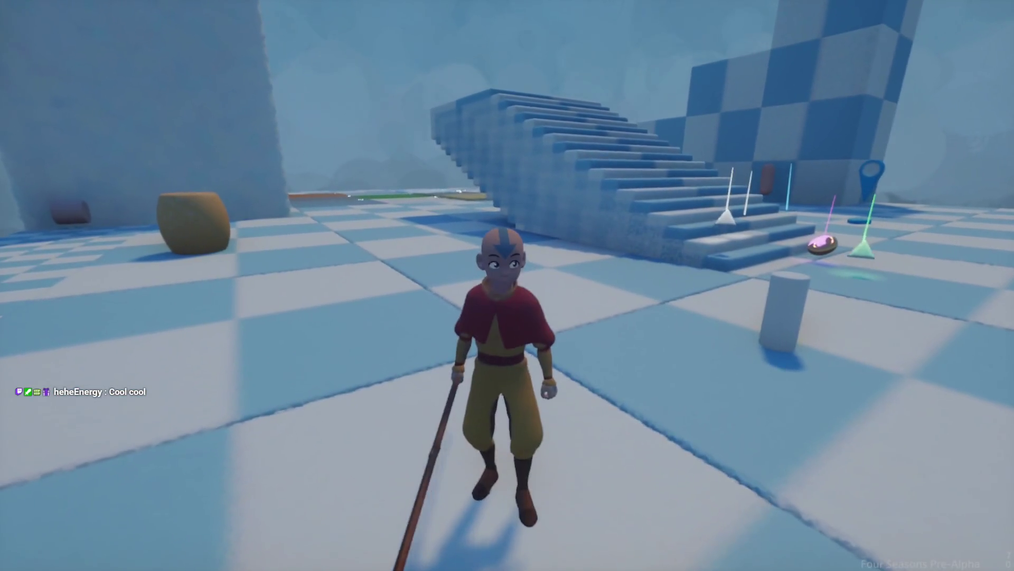
# - Sit Aang down to meditate and get him back up, repeating the pose a few times
pyautogui.press('c')
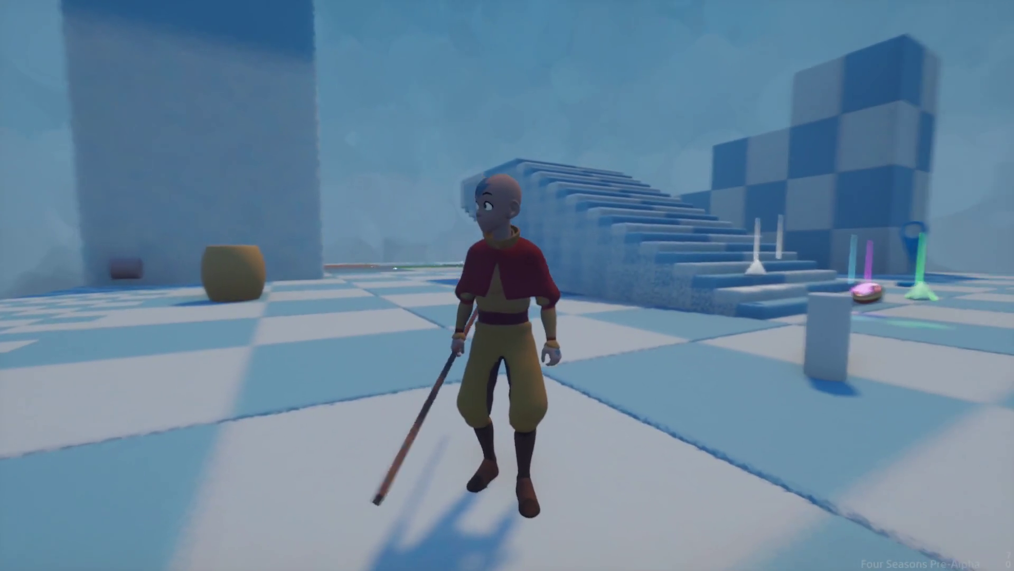
pyautogui.press('space')
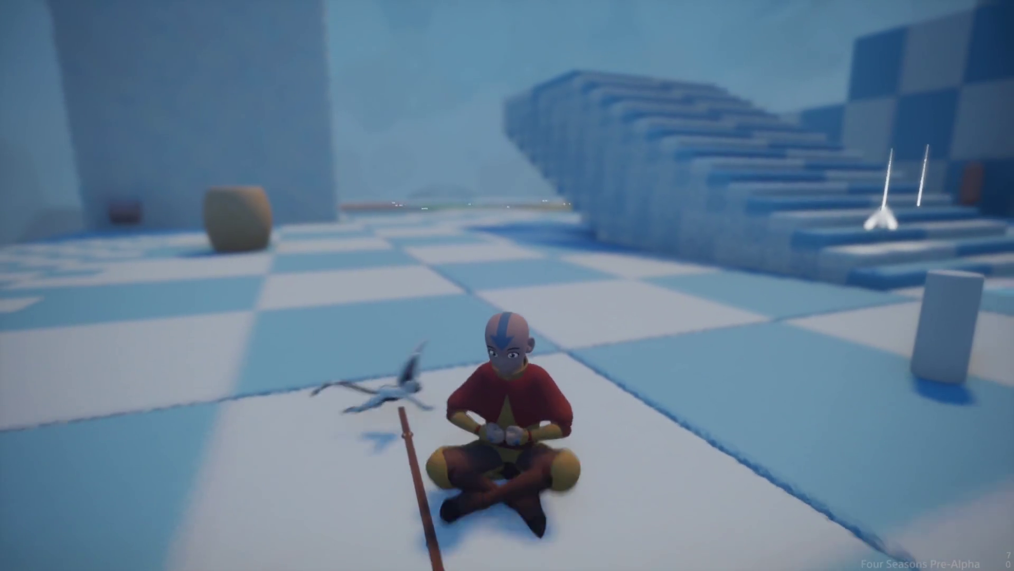
pyautogui.press('s')
pyautogui.press('c')
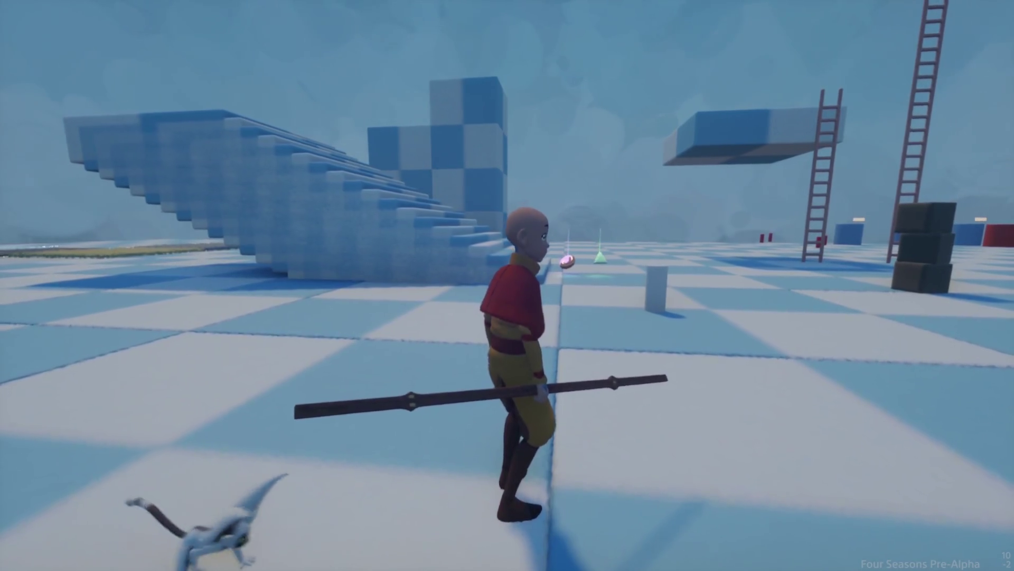
pyautogui.press('c')
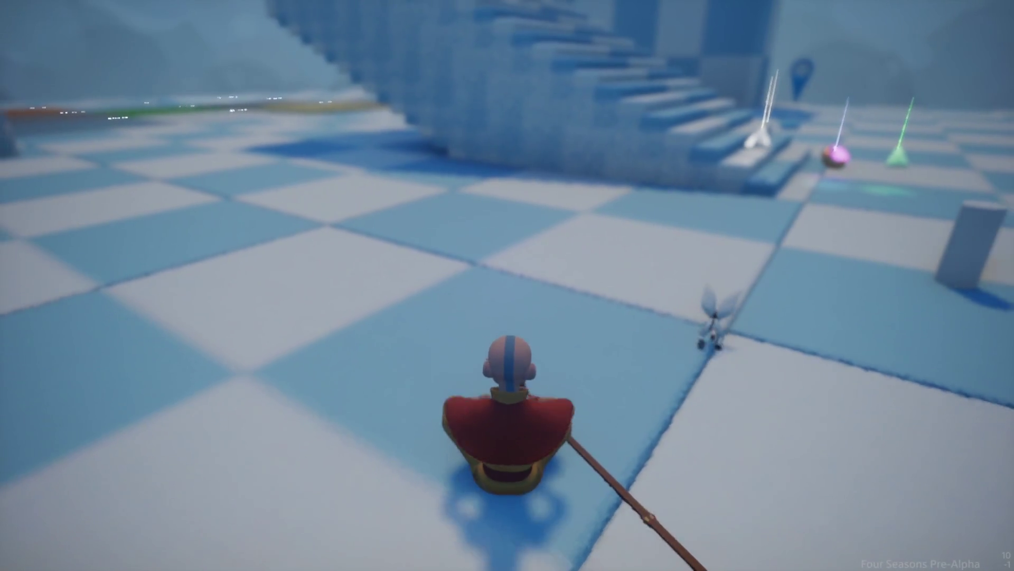
pyautogui.press('w')
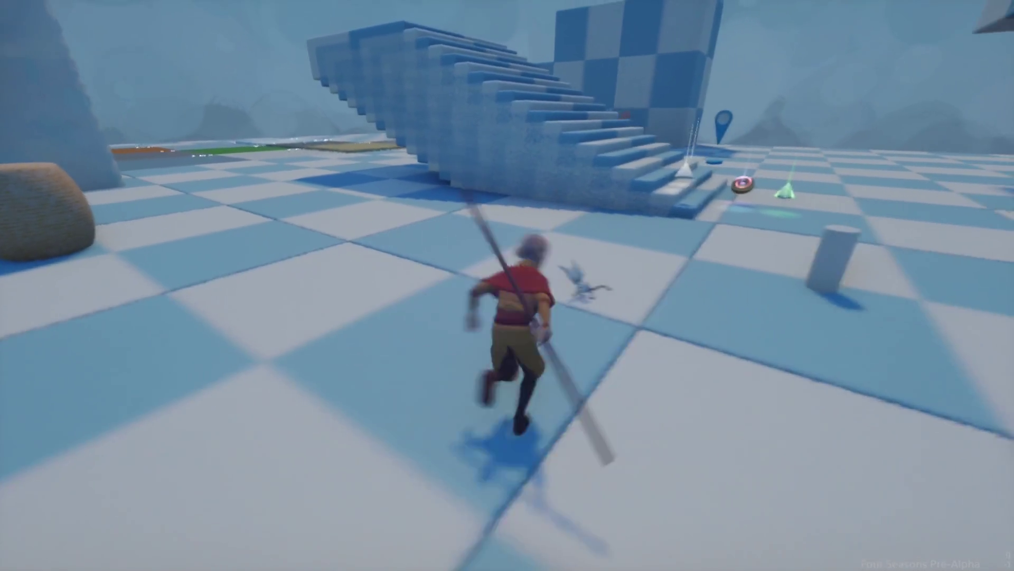
# - Keep alternating running and meditating, ending with a spinning staff leap toward the stairs
pyautogui.press('c')
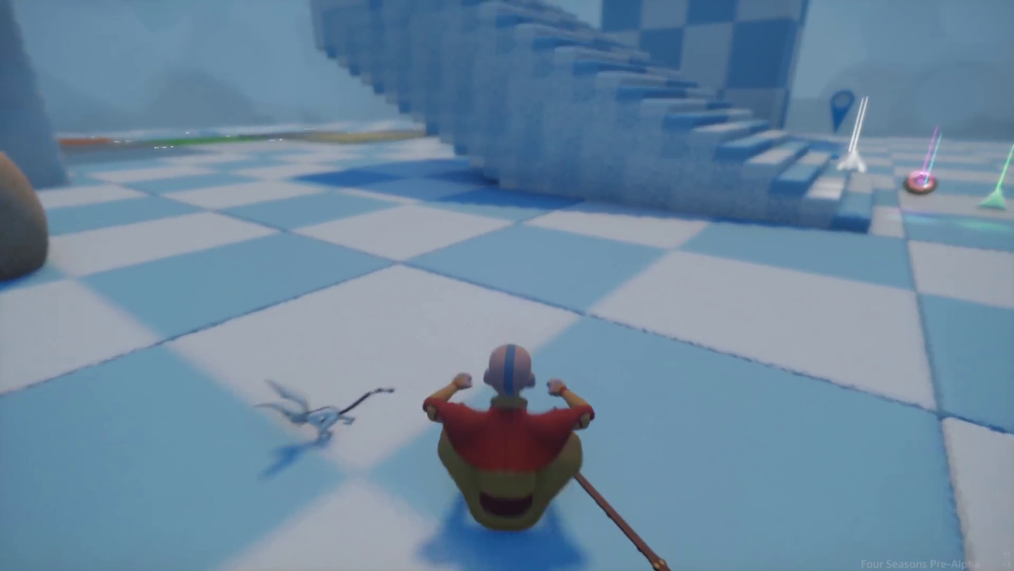
pyautogui.press('c')
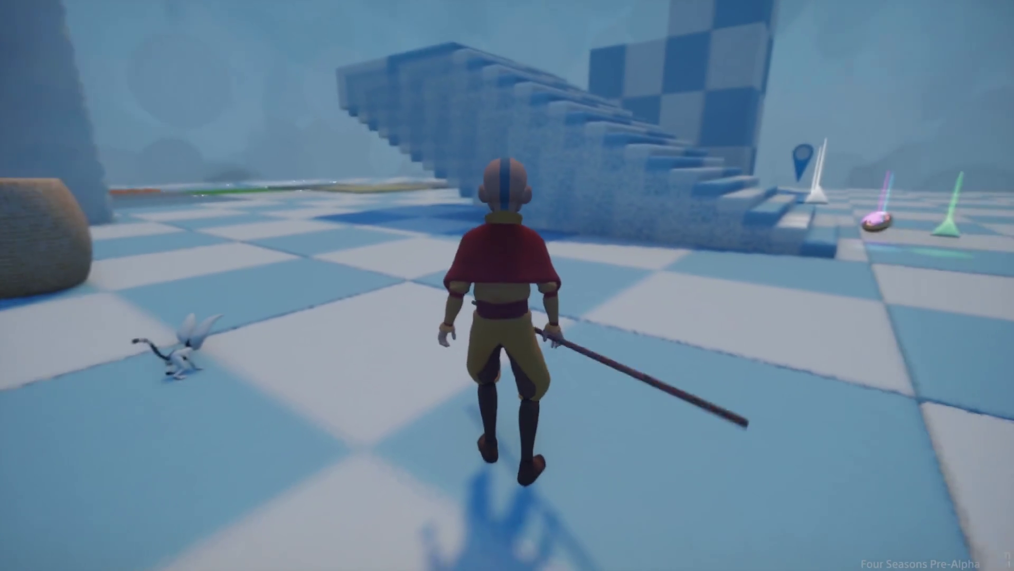
pyautogui.press('a')
pyautogui.press('c')
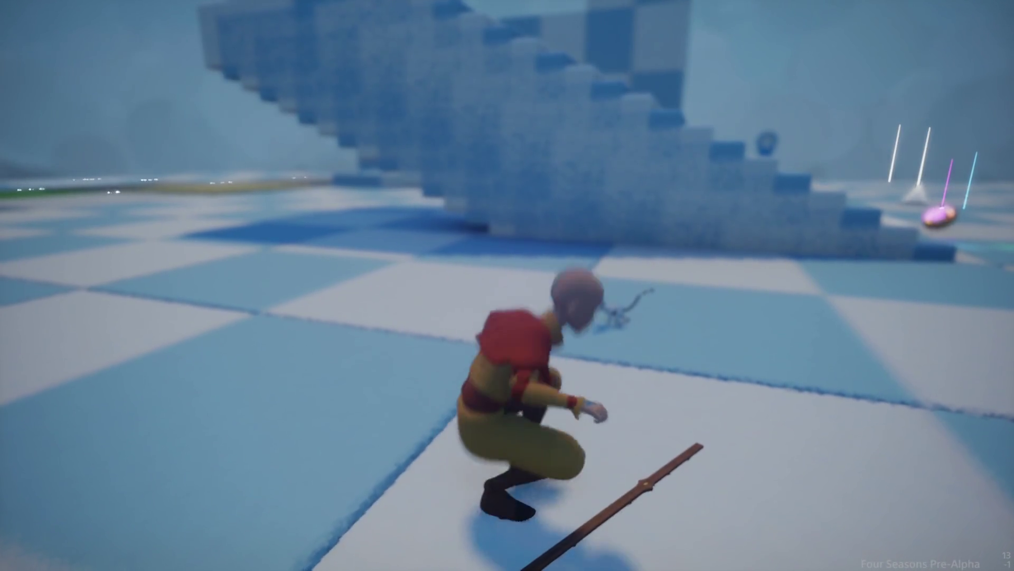
pyautogui.press('w')
pyautogui.press('space')
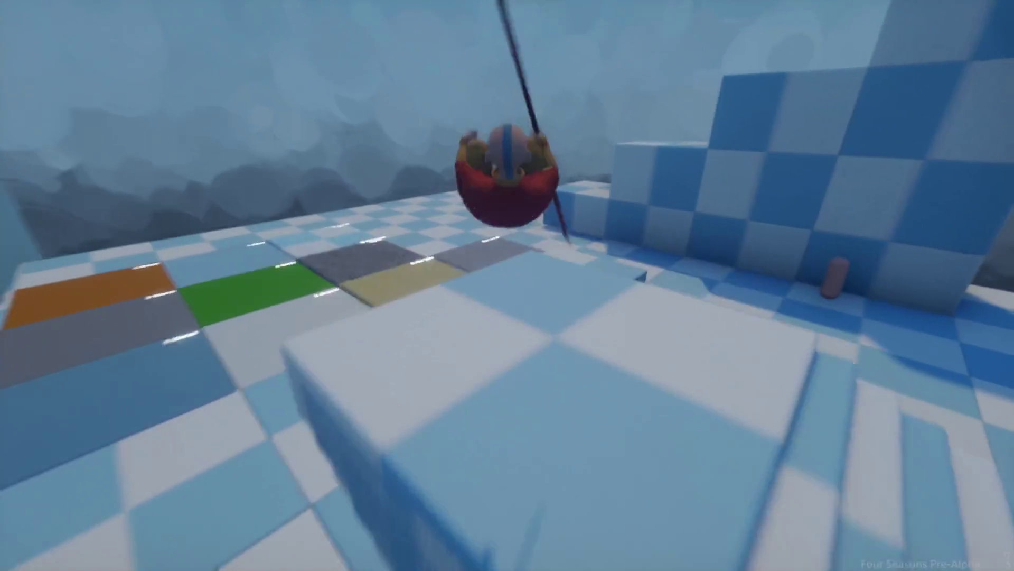
# - Run Aang forward and staff-vault over the blocks onto the Main Mission platform
pyautogui.press('shift')
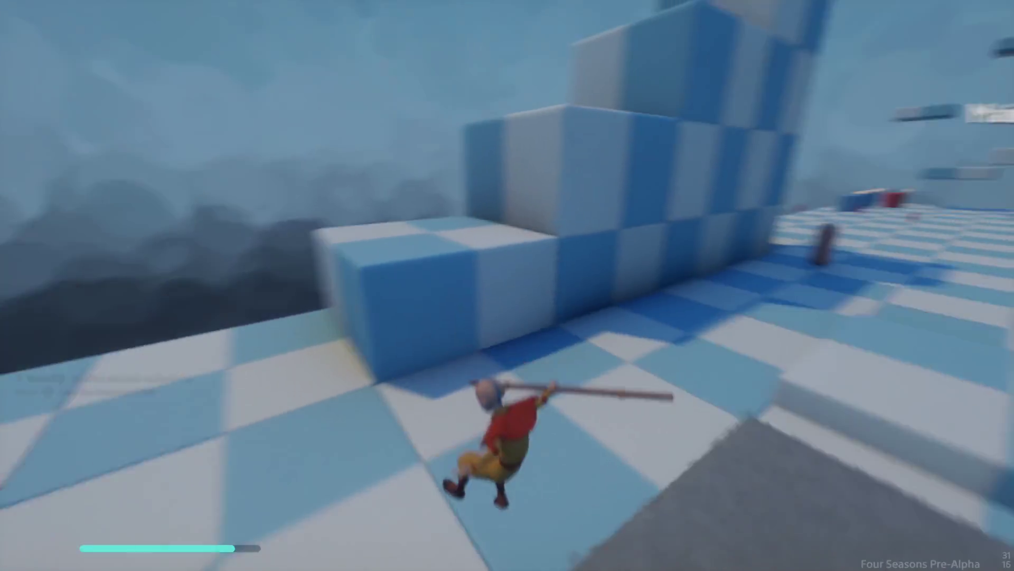
pyautogui.press('space')
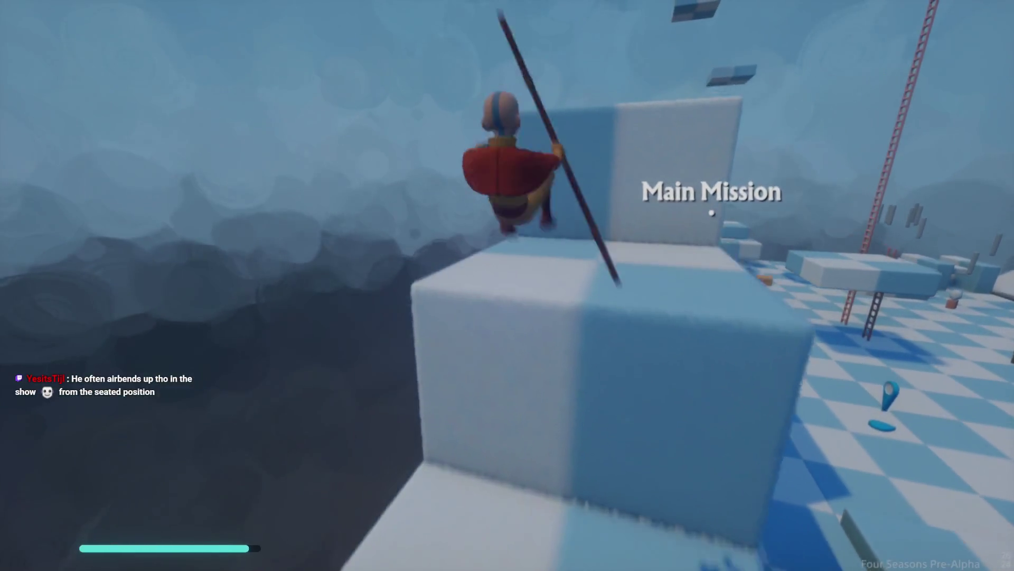
pyautogui.press('space')
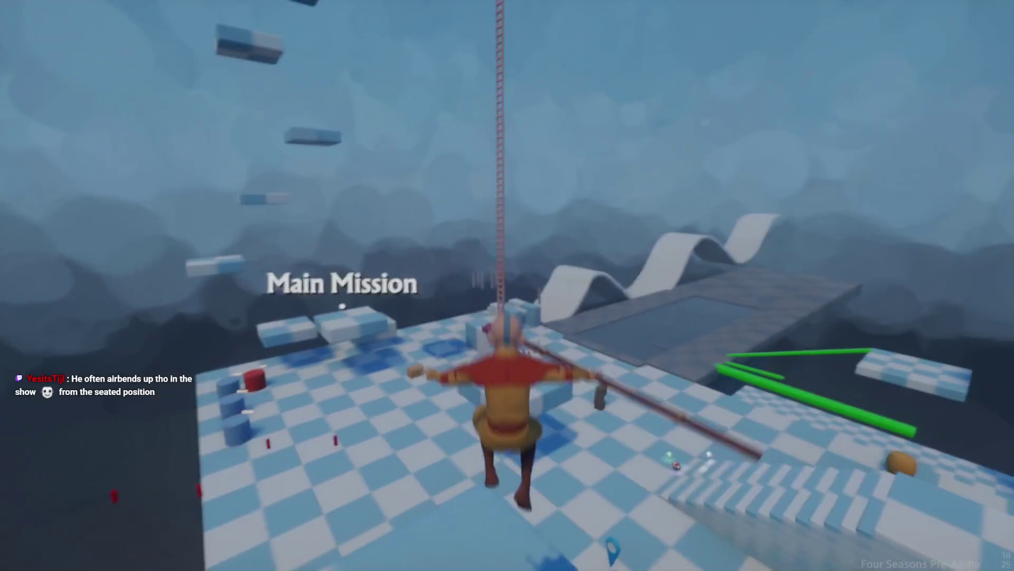
pyautogui.press('w')
pyautogui.press('w')
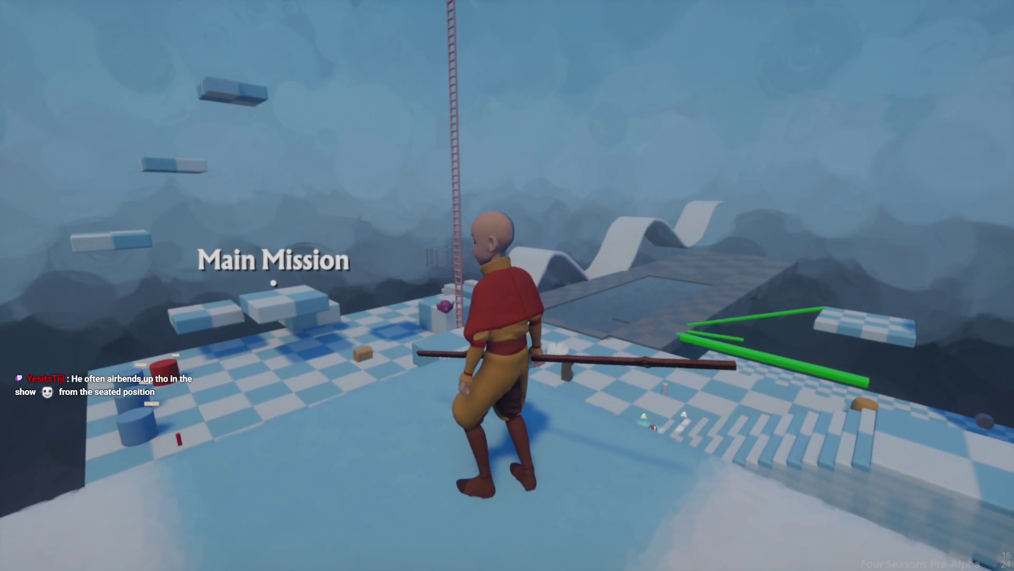
pyautogui.press('s')
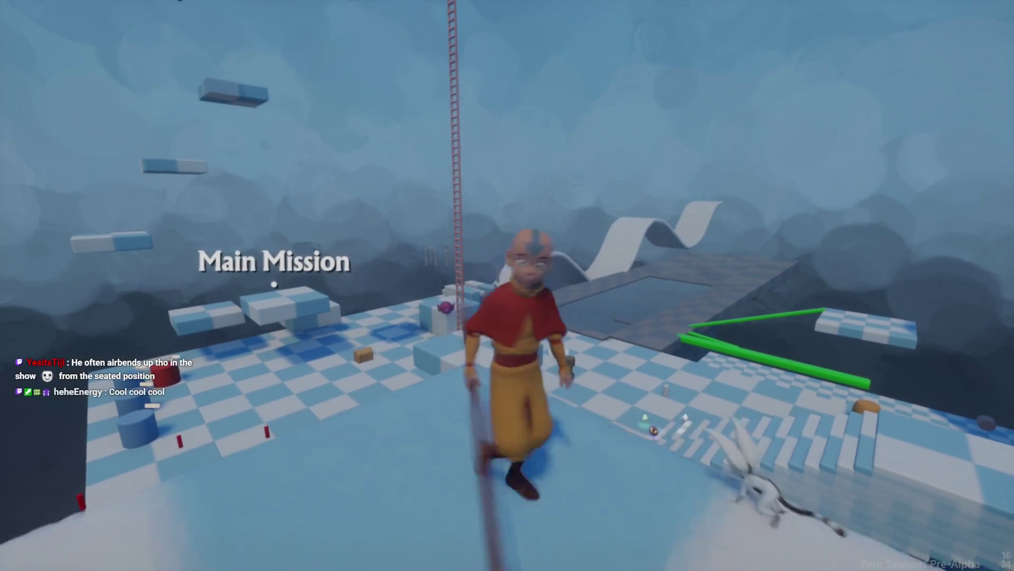
pyautogui.press('a')
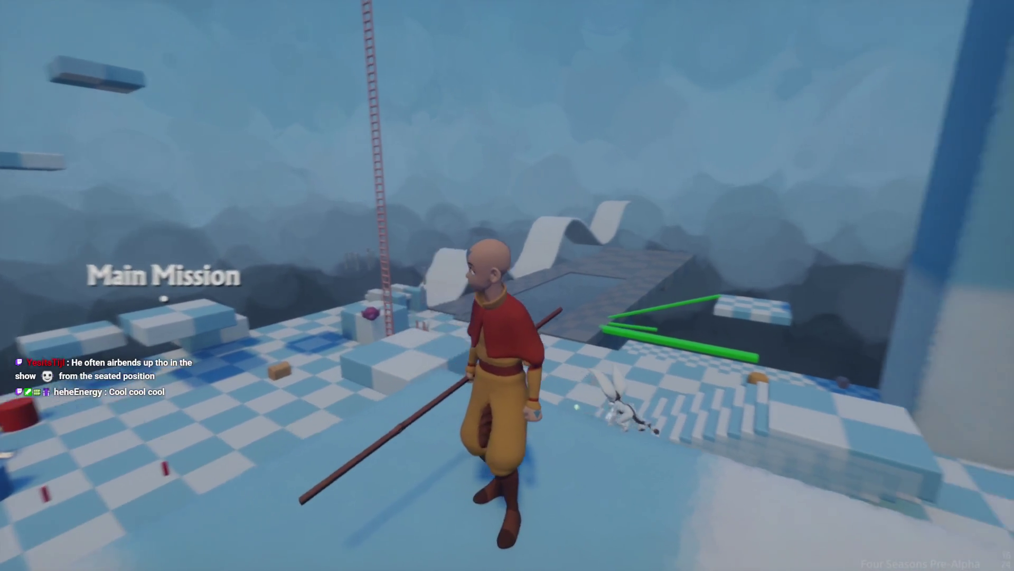
pyautogui.press('w')
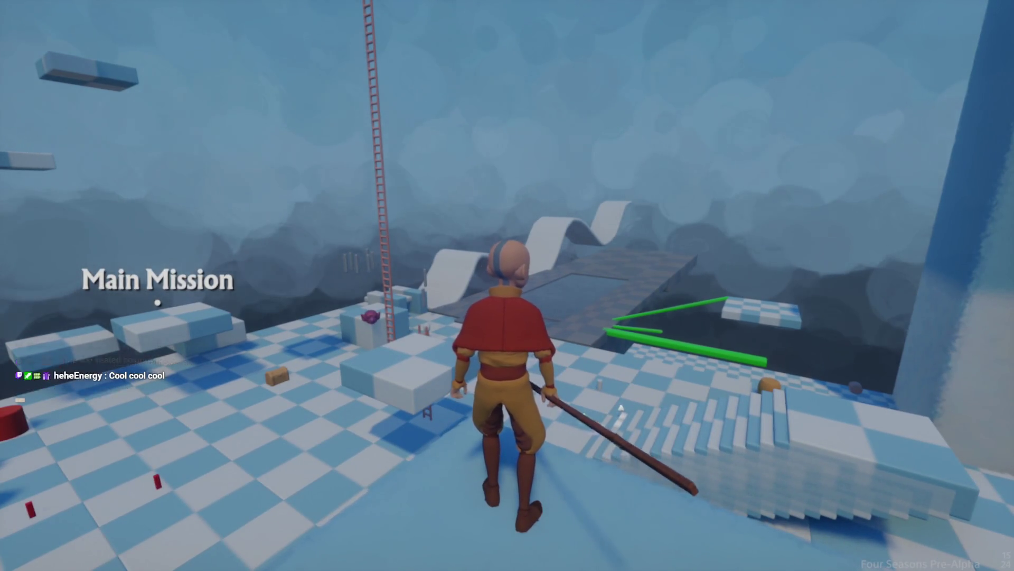
# - Leap with the spinning staff, then meditate on the platform, stand, and sit again
pyautogui.press('space')
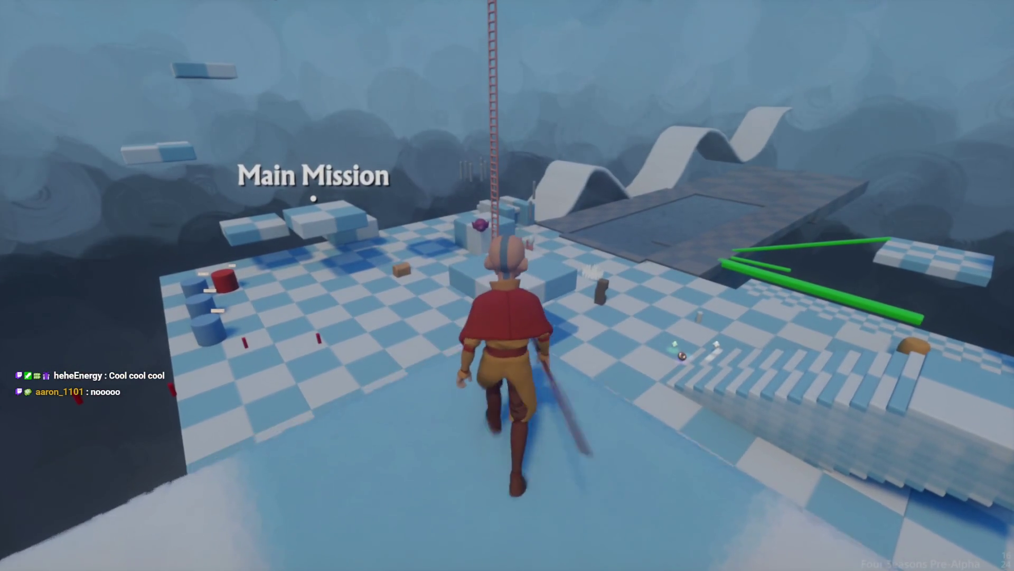
pyautogui.press('e')
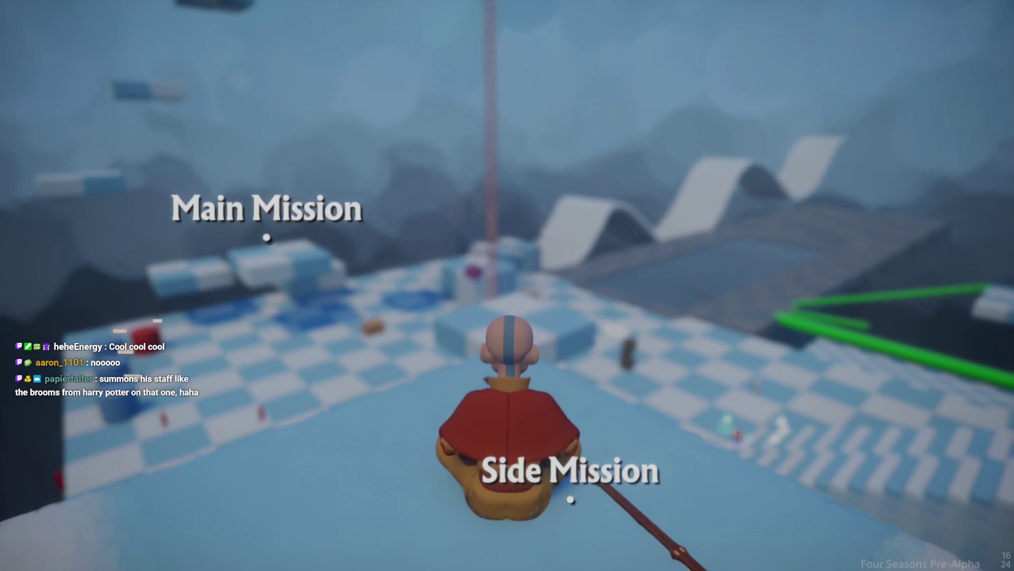
pyautogui.press('e')
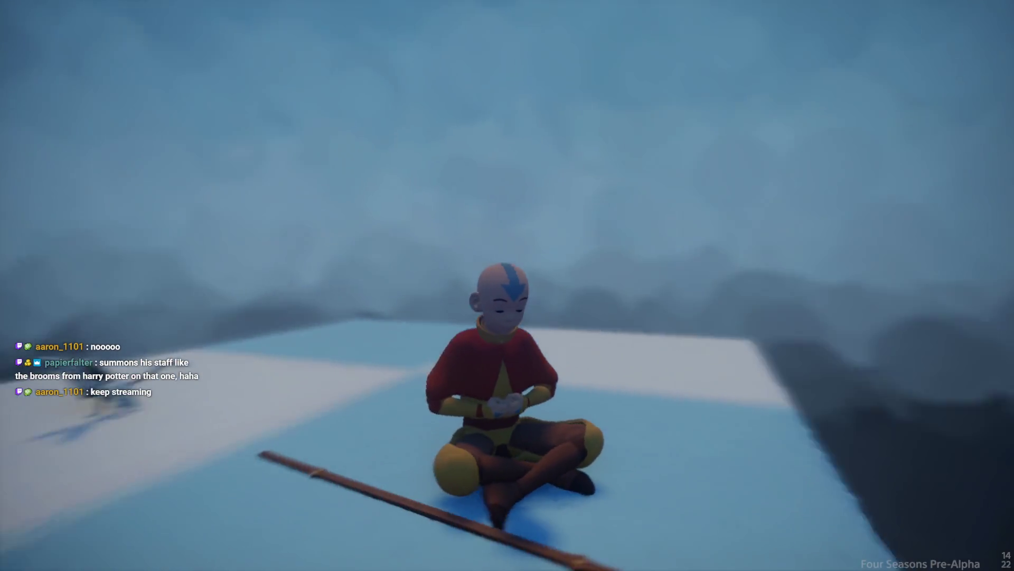
pyautogui.press('e')
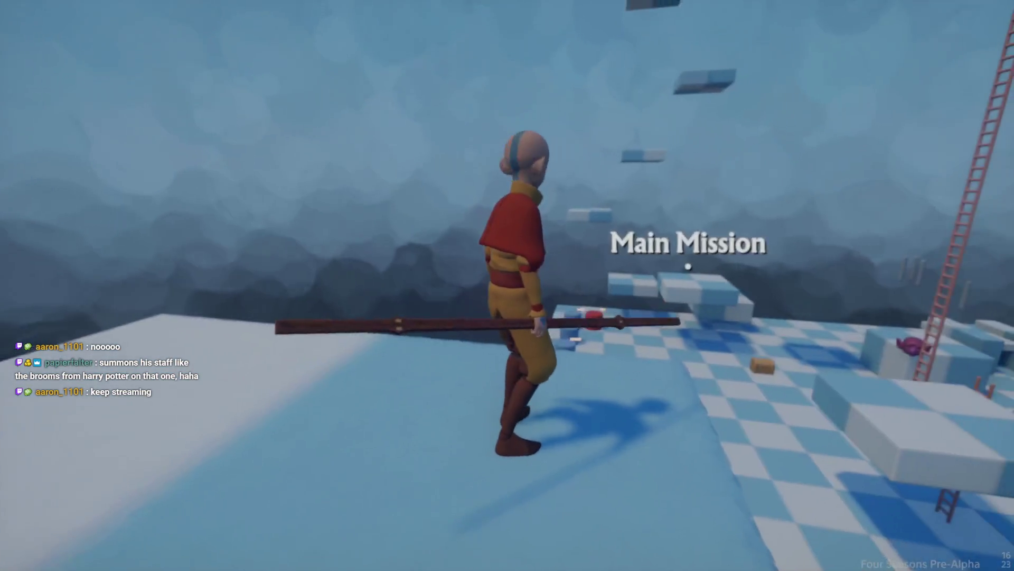
pyautogui.press('w')
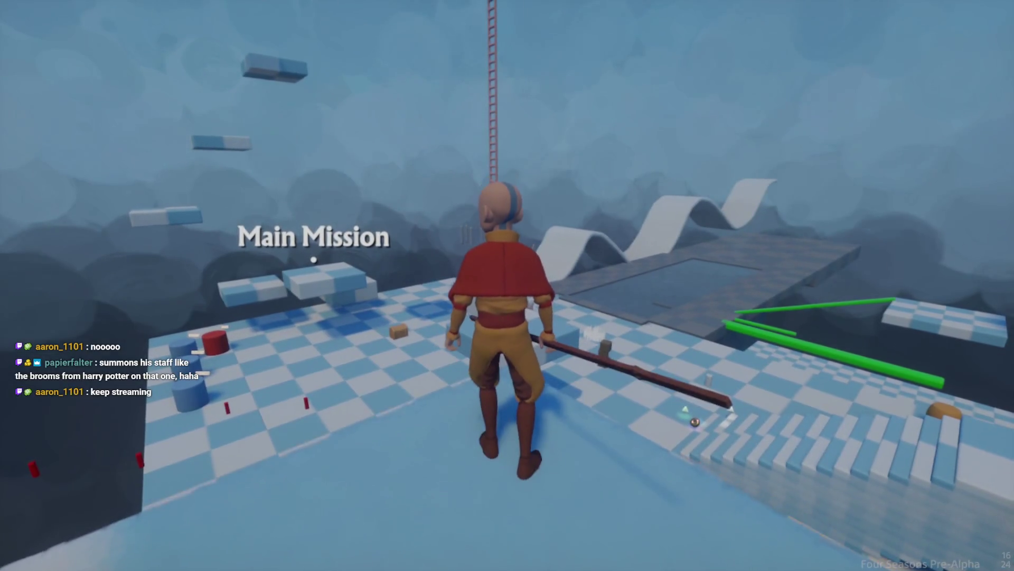
pyautogui.press('e')
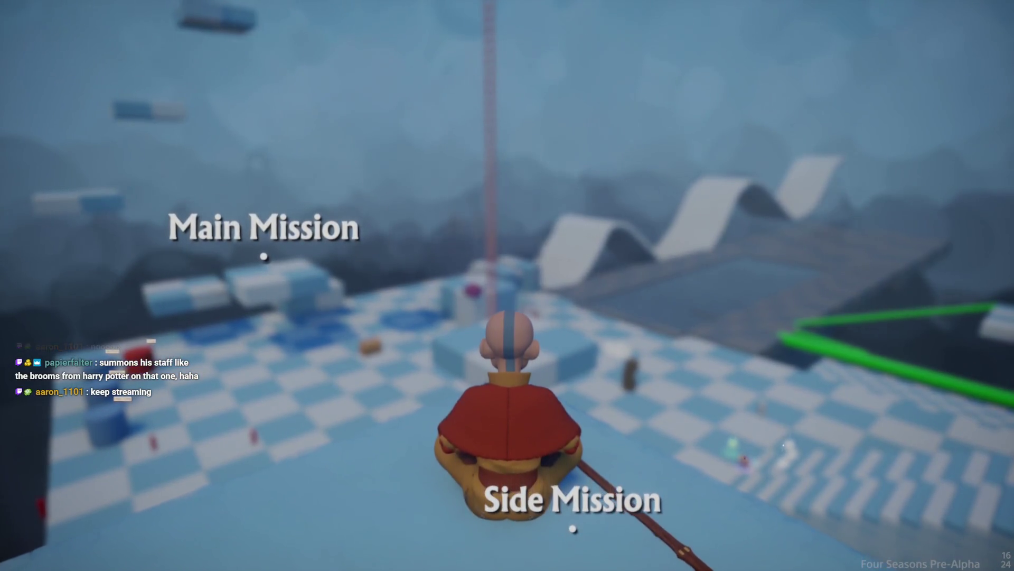